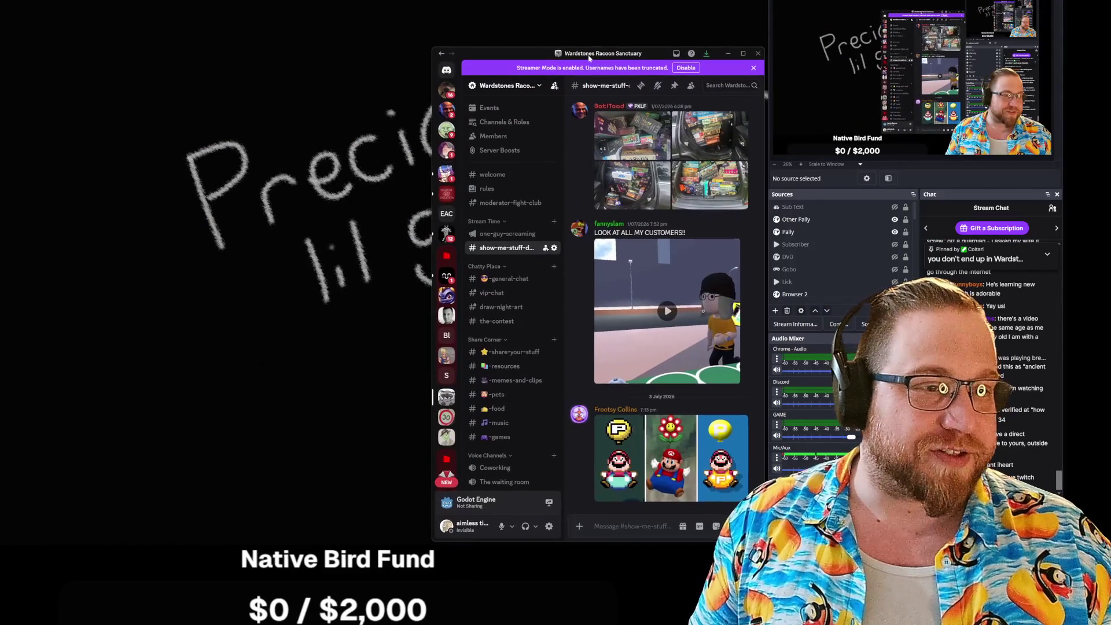
# Make Discord taller and bring the Twitch stream page over the left half
pyautogui.doubleClick(590, 50)
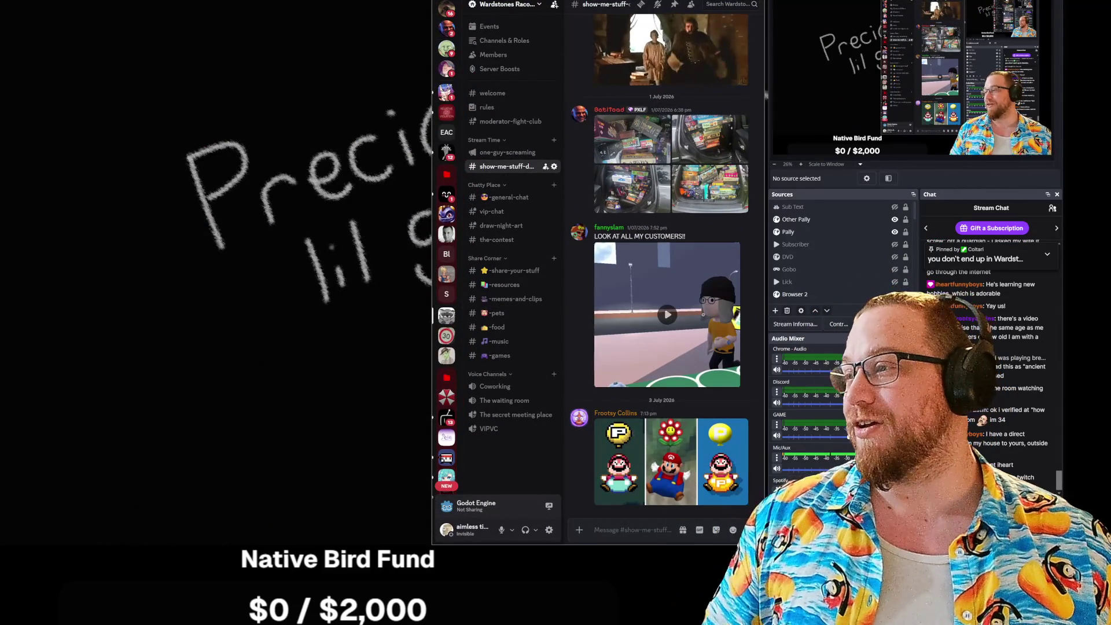
pyautogui.moveTo(0, 16)
pyautogui.mouseDown()
pyautogui.moveTo(611, 15)
pyautogui.moveTo(5, 16)
pyautogui.moveTo(2, 4)
pyautogui.mouseUp()
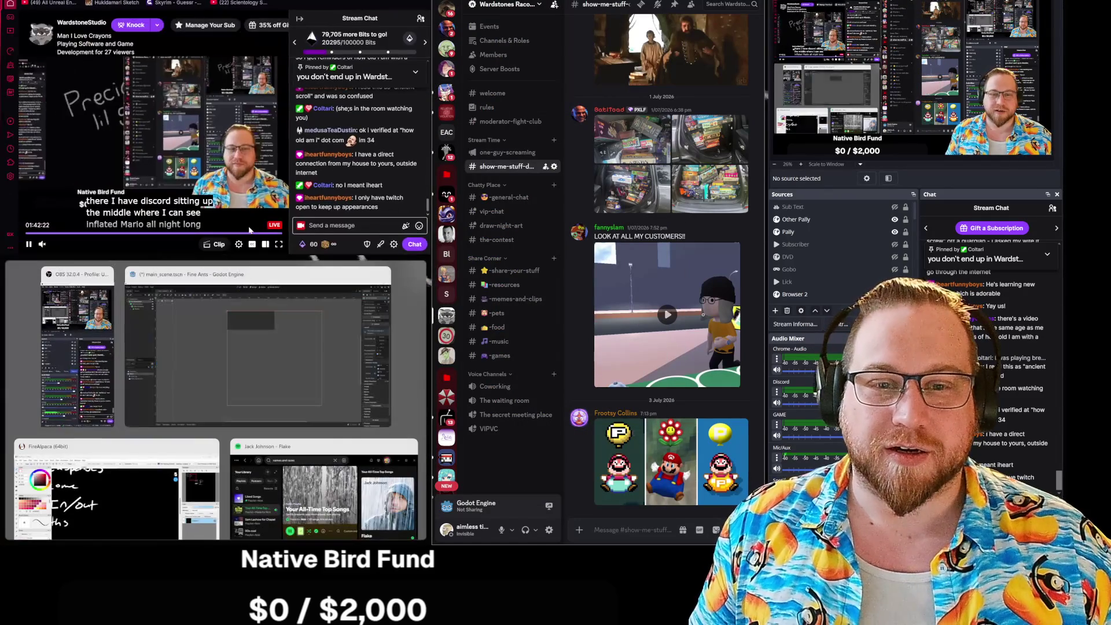
# Snap Twitch into the top-left quarter and pull the Streamer.bot actions window forward
pyautogui.click(111, 347)
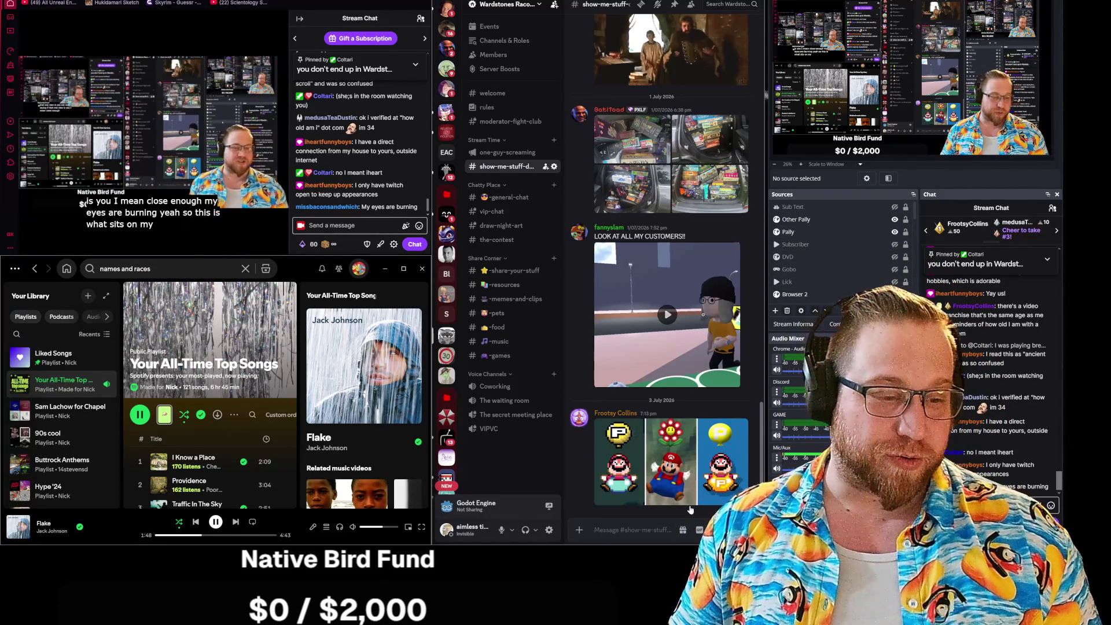
pyautogui.moveTo(87, 189)
pyautogui.mouseDown()
pyautogui.moveTo(566, 190)
pyautogui.moveTo(334, 155)
pyautogui.mouseUp()
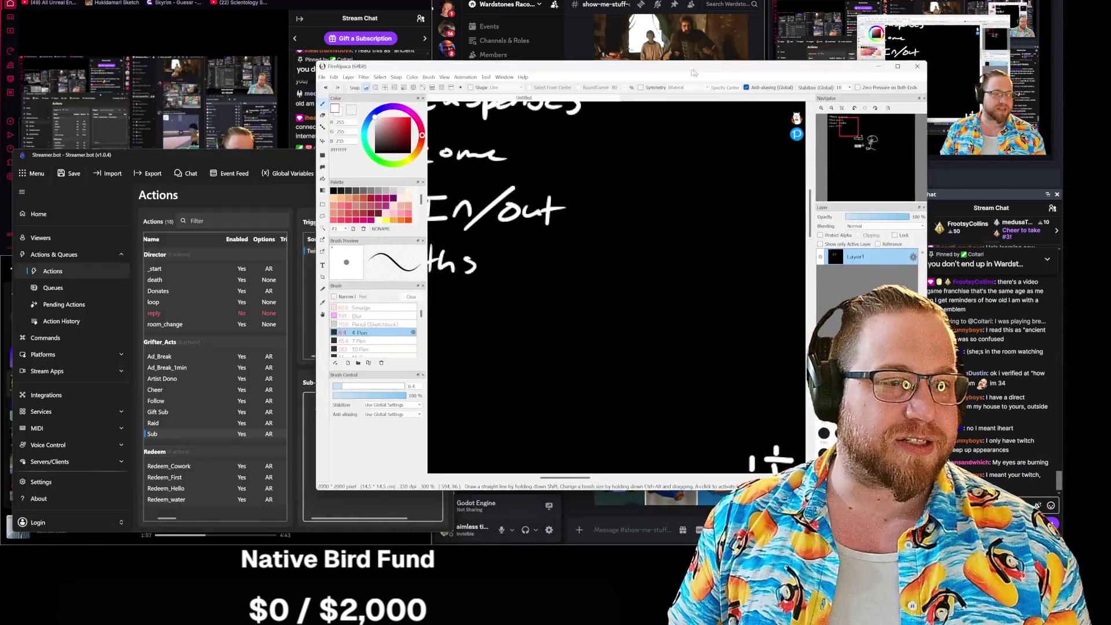
# Move FireAlpaca and the Twitch chat window away, then slide Streamer.bot aside to reveal Spotify
pyautogui.moveTo(697, 115)
pyautogui.mouseDown()
pyautogui.moveTo(644, 64)
pyautogui.moveTo(669, 160)
pyautogui.moveTo(526, 96)
pyautogui.mouseUp()
pyautogui.click(711, 94)
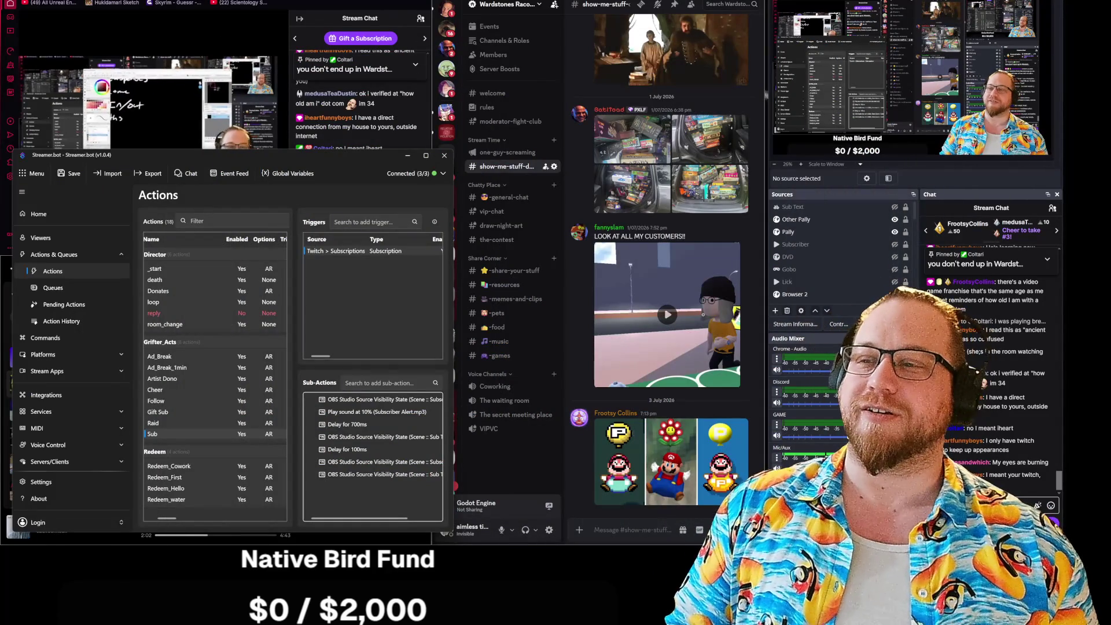
pyautogui.hotkey('alt', 'Tab')
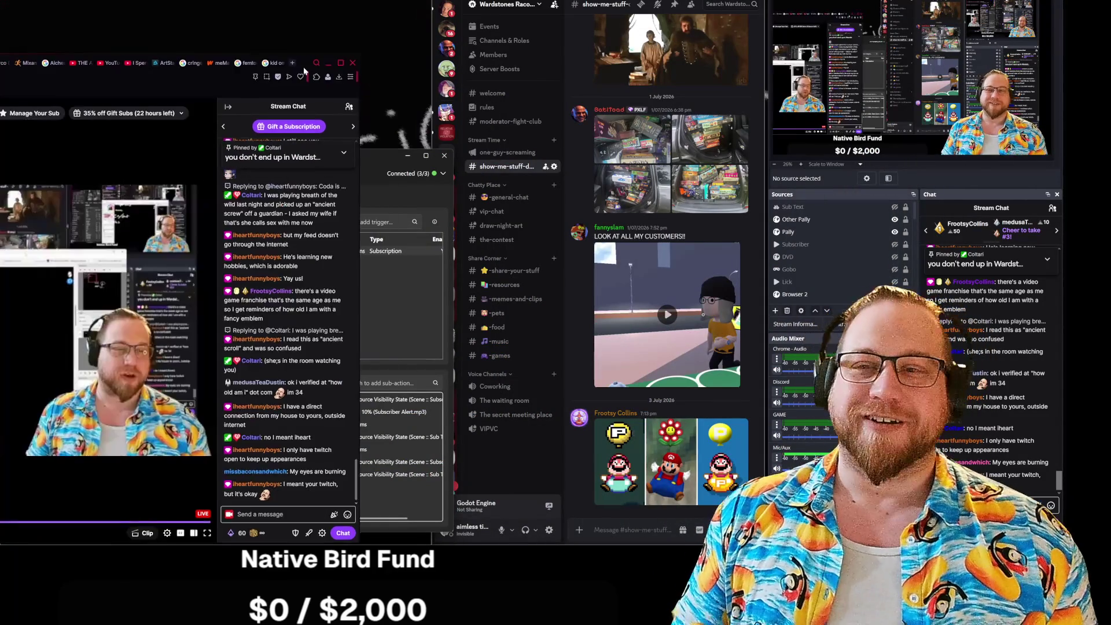
pyautogui.click(328, 64)
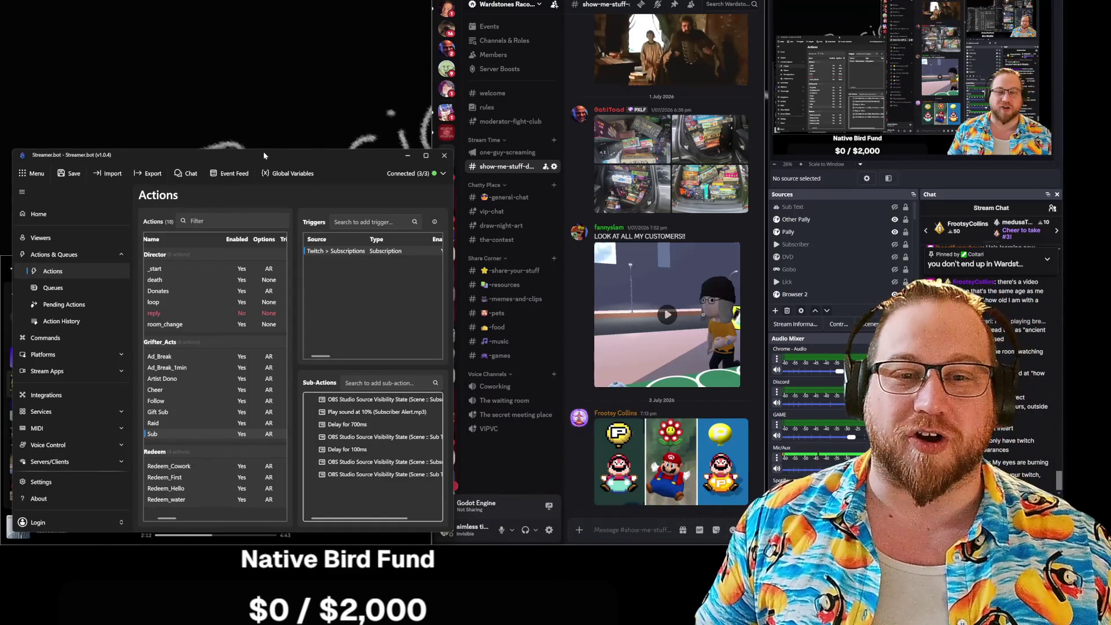
pyautogui.moveTo(265, 157); pyautogui.dragTo(0, 157)
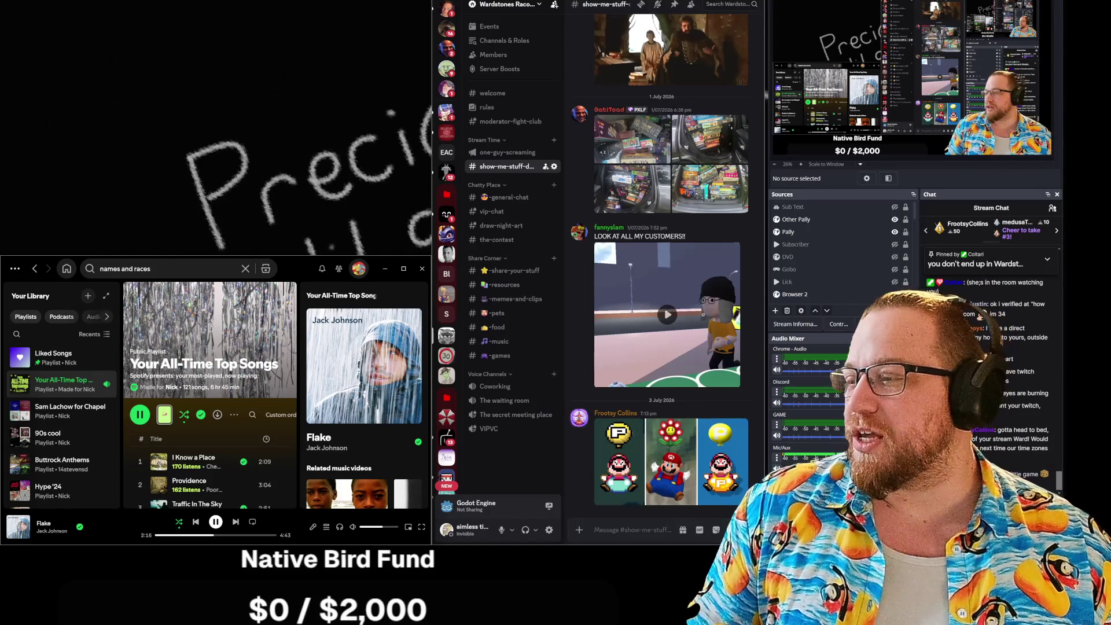
# Put the Spotify player away and shift Discord to reveal more of the whiteboard
pyautogui.moveTo(368, 269)
pyautogui.mouseDown()
pyautogui.moveTo(304, 247)
pyautogui.moveTo(0, 247)
pyautogui.mouseUp()
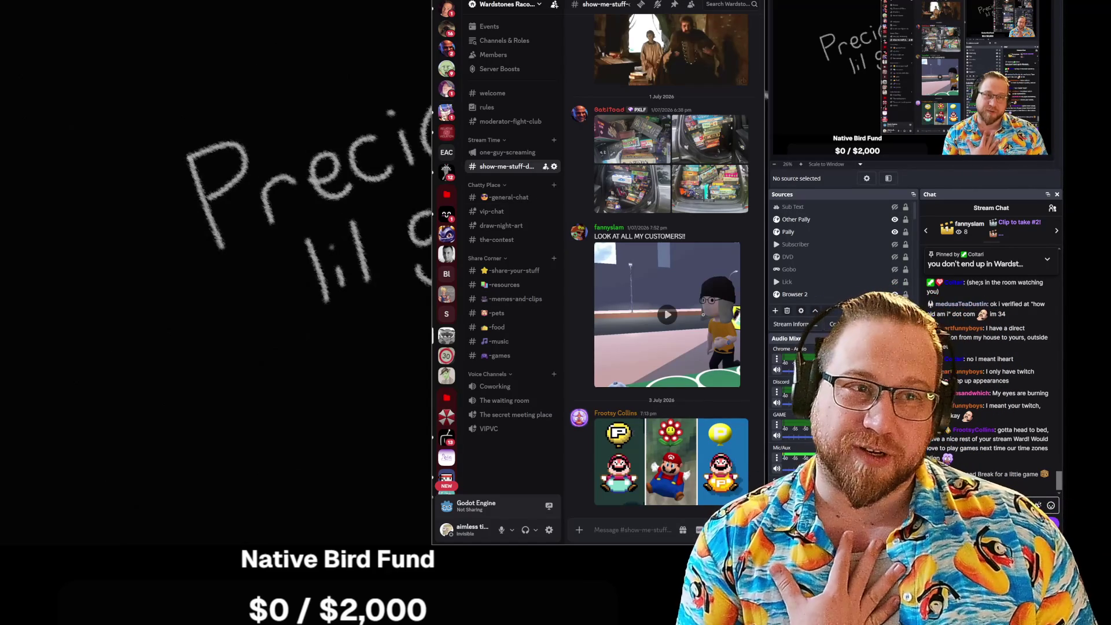
pyautogui.moveTo(649, 2); pyautogui.dragTo(0, 15)
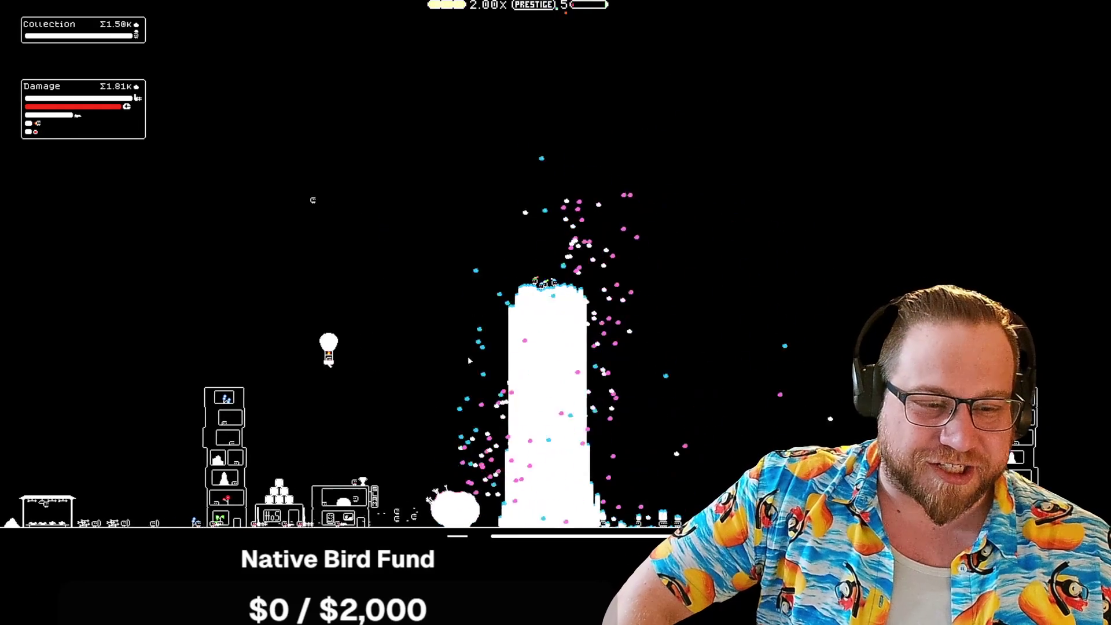
# Pan the idle tower game view sideways across the town
pyautogui.moveTo(428, 368)
pyautogui.mouseDown()
pyautogui.moveTo(271, 368)
pyautogui.moveTo(721, 403)
pyautogui.moveTo(400, 373)
pyautogui.mouseUp()
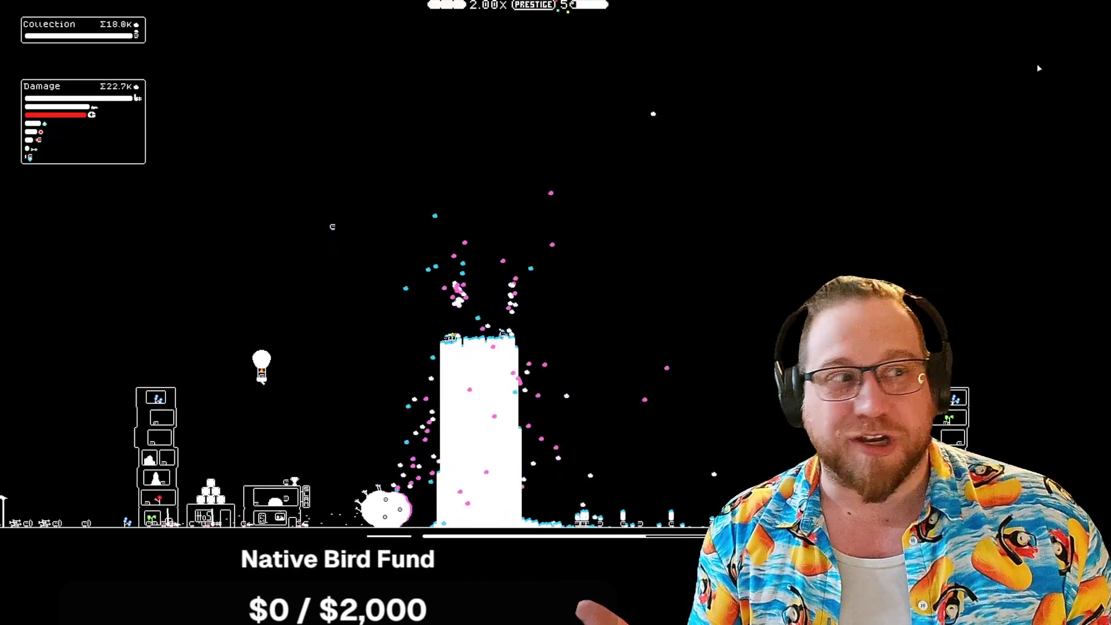
pyautogui.moveTo(1021, 5)
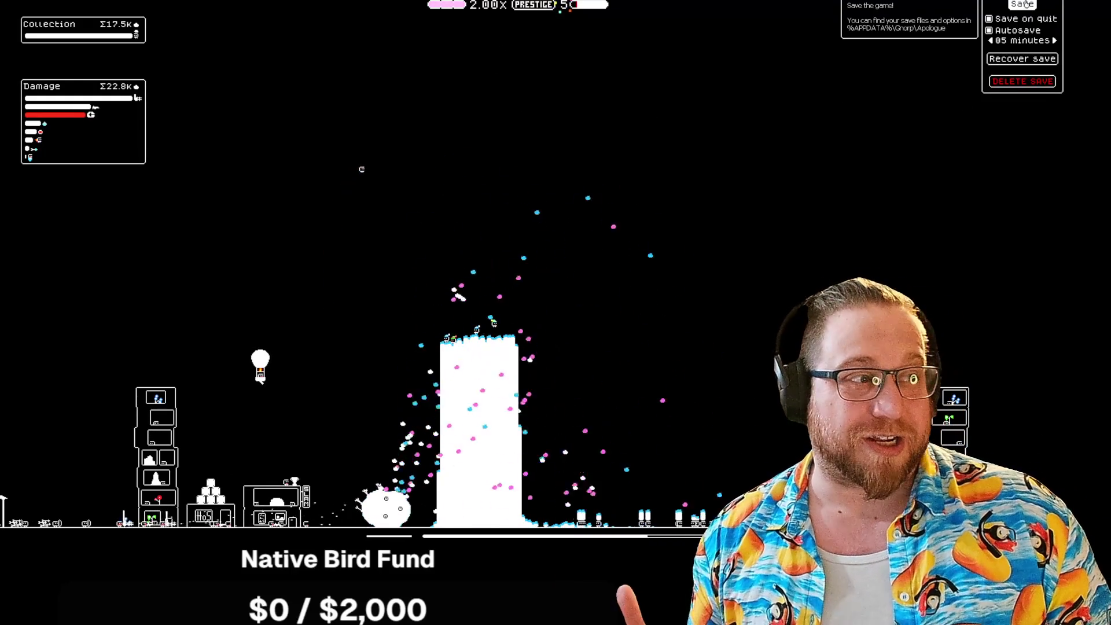
# Quit the idle tower game from its closing panel
pyautogui.click(995, 81)
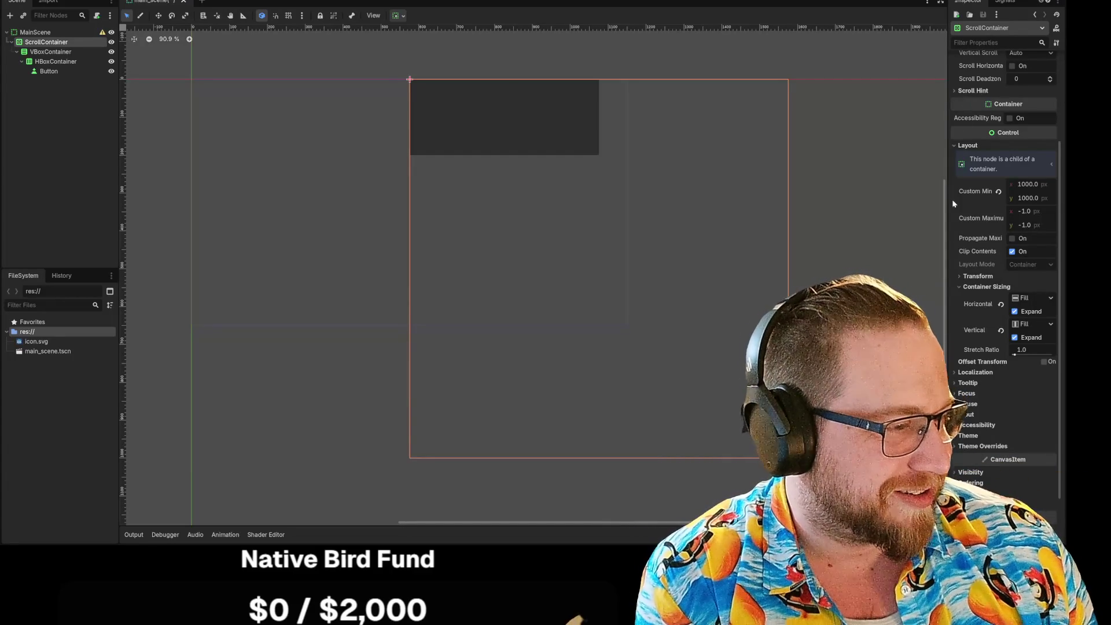
# Select the Button node in the scene so its properties show in the Inspector
pyautogui.click(893, 244)
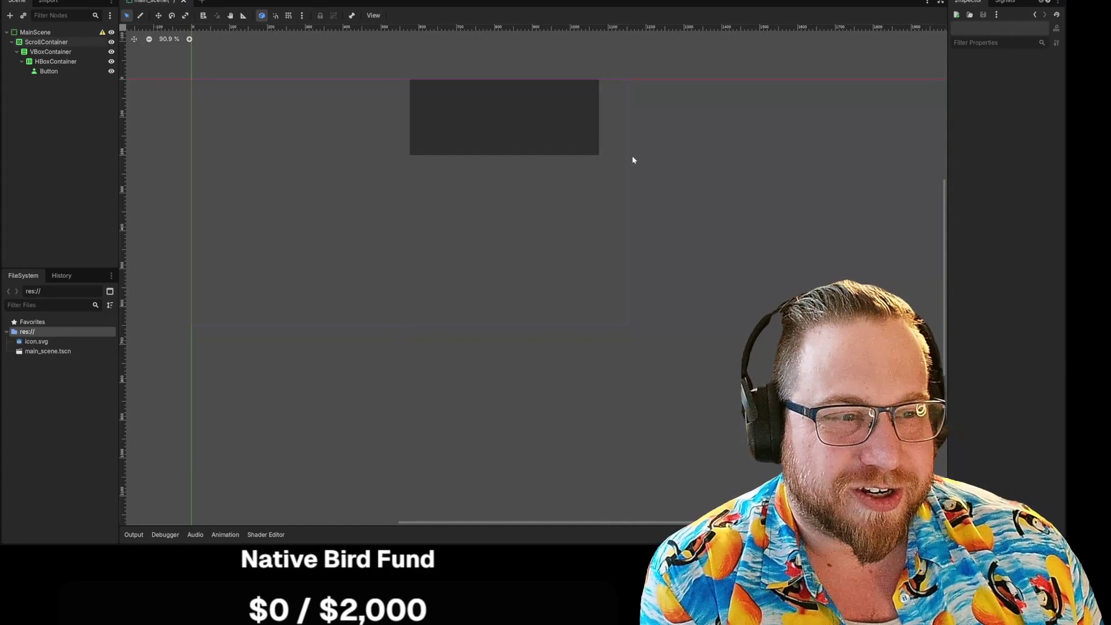
pyautogui.click(504, 130)
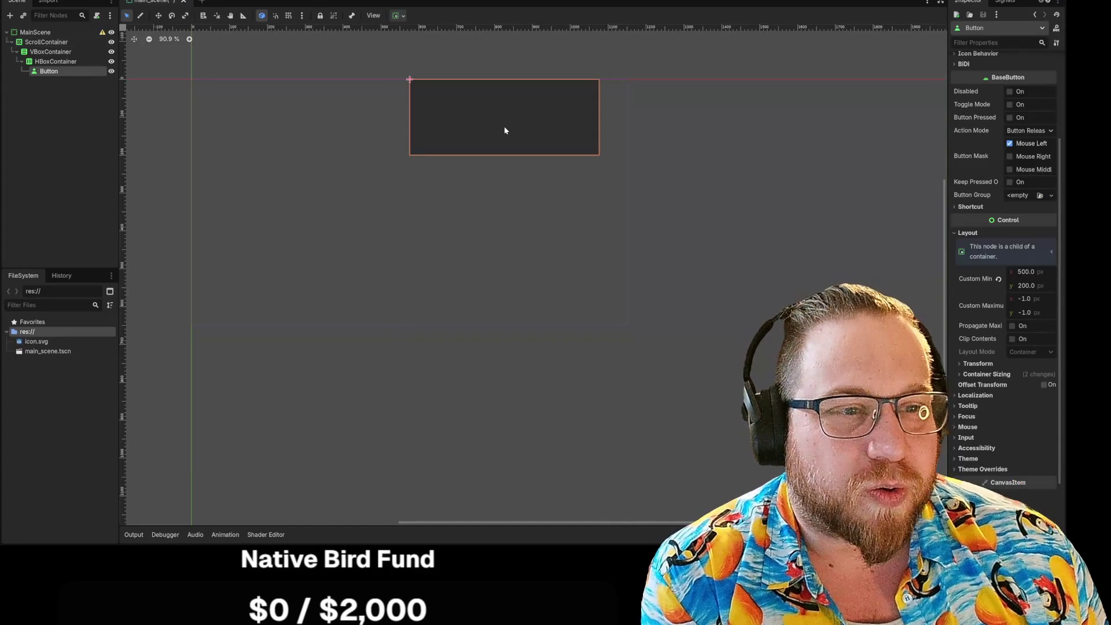
pyautogui.click(395, 82)
pyautogui.click(475, 101)
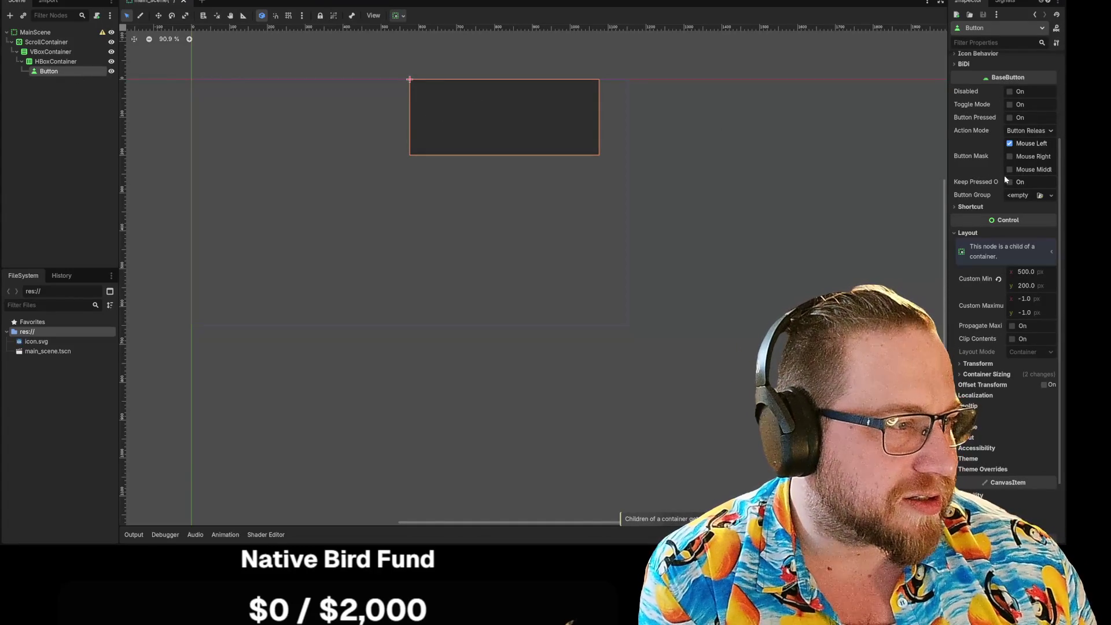
pyautogui.scroll(3, 1024, 187)
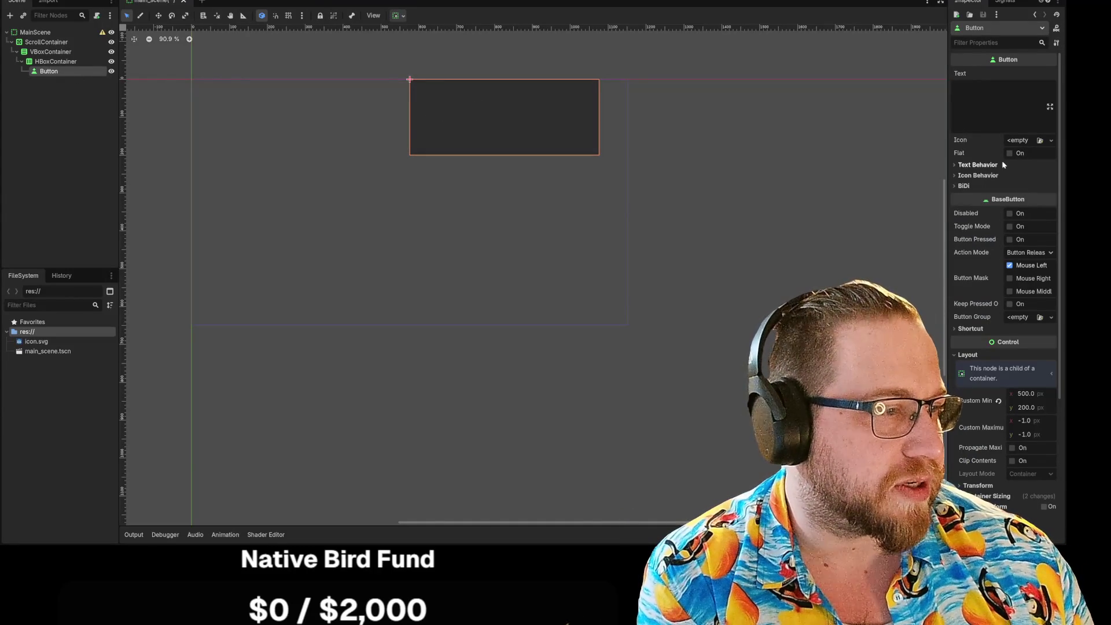
# Expand and collapse the Button's Text Behavior and BiDi sections
pyautogui.click(956, 166)
pyautogui.click(958, 167)
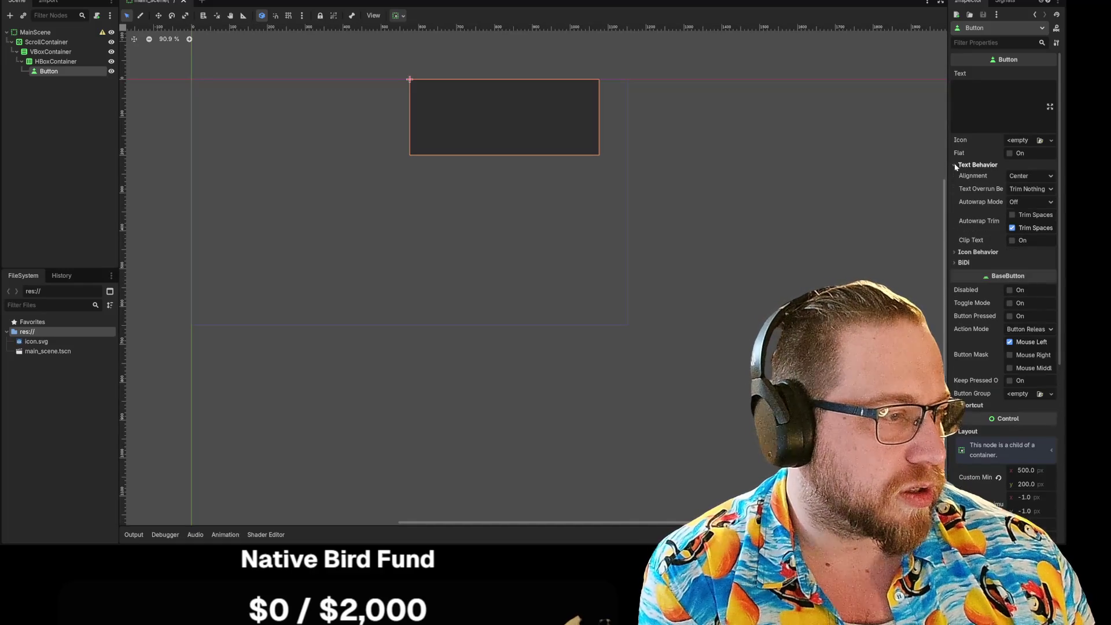
pyautogui.click(957, 168)
pyautogui.click(955, 187)
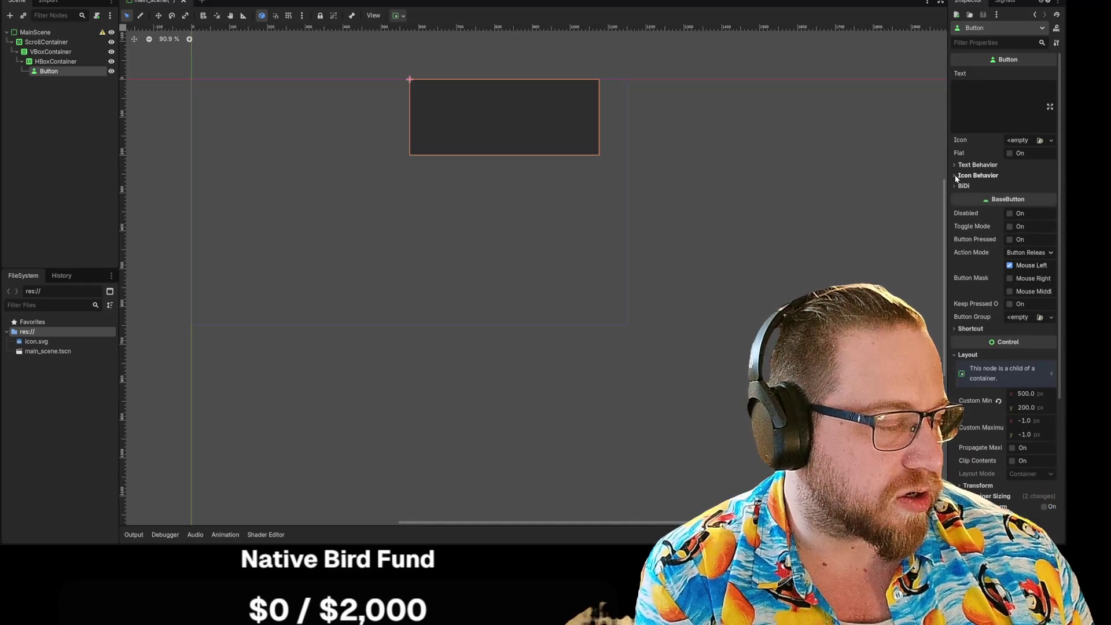
pyautogui.click(956, 186)
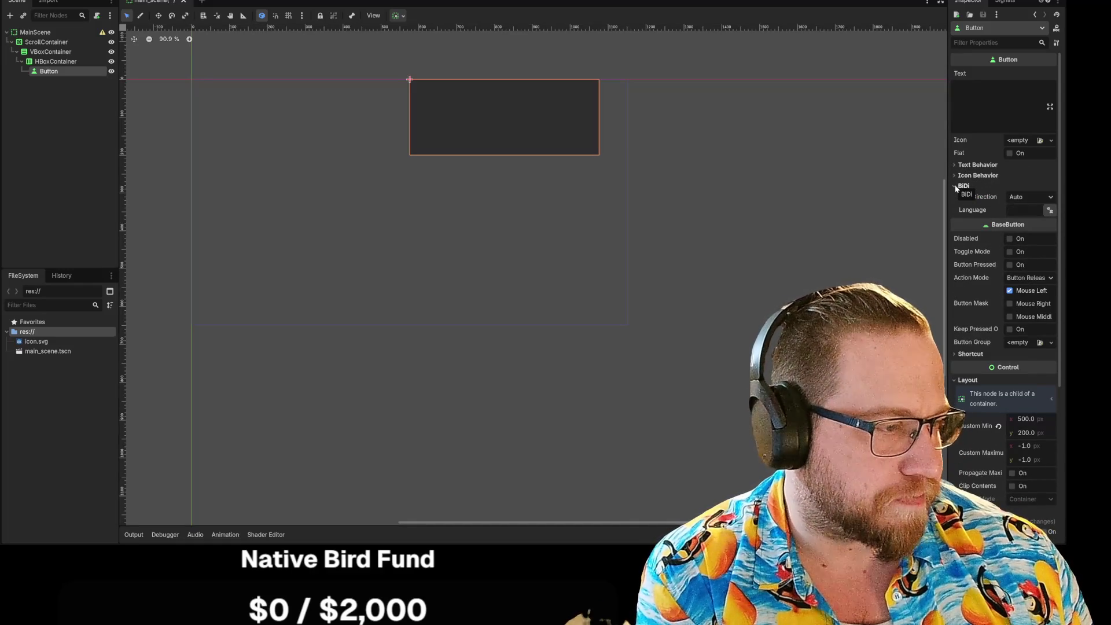
pyautogui.click(955, 186)
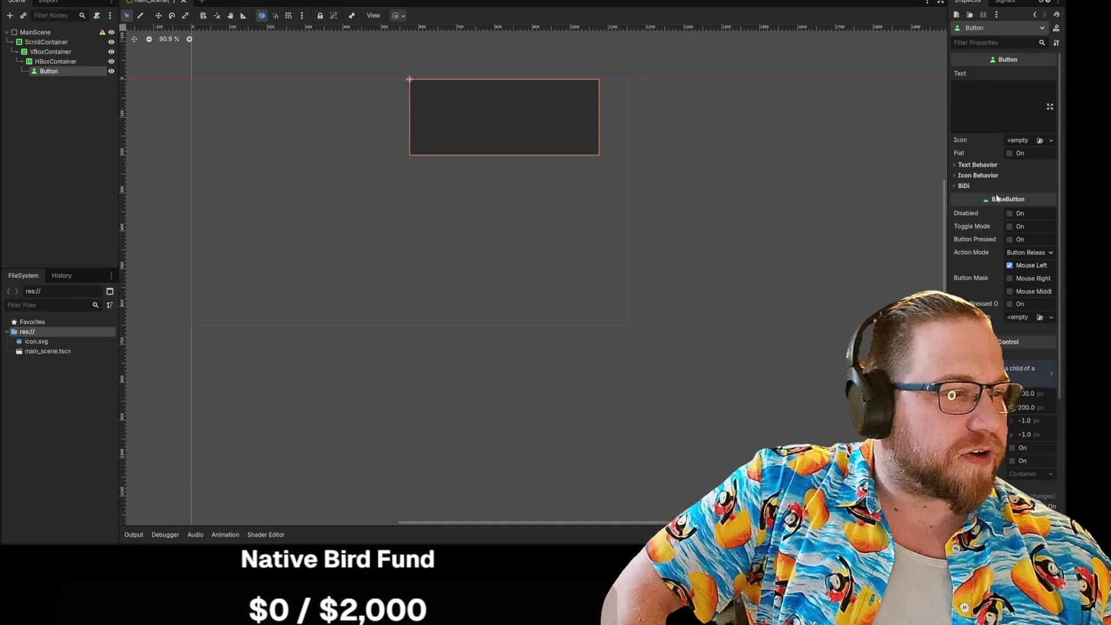
pyautogui.scroll(-2, 1015, 182)
pyautogui.scroll(-3, 1019, 184)
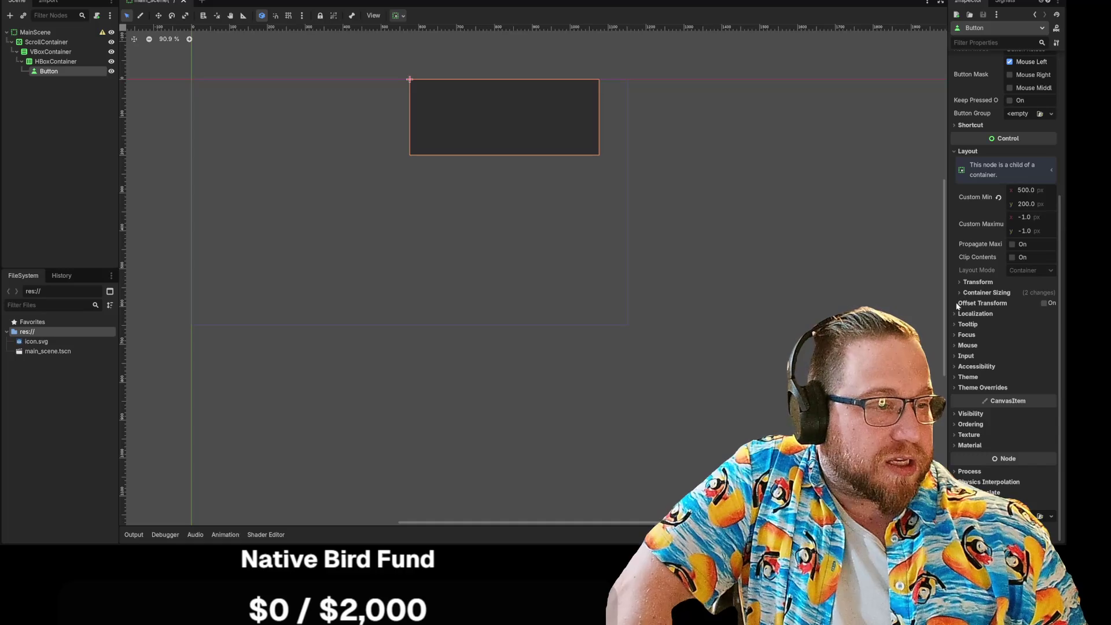
# Peek at the Button's Ordering and Visibility sections, then expand Container Sizing
pyautogui.click(956, 426)
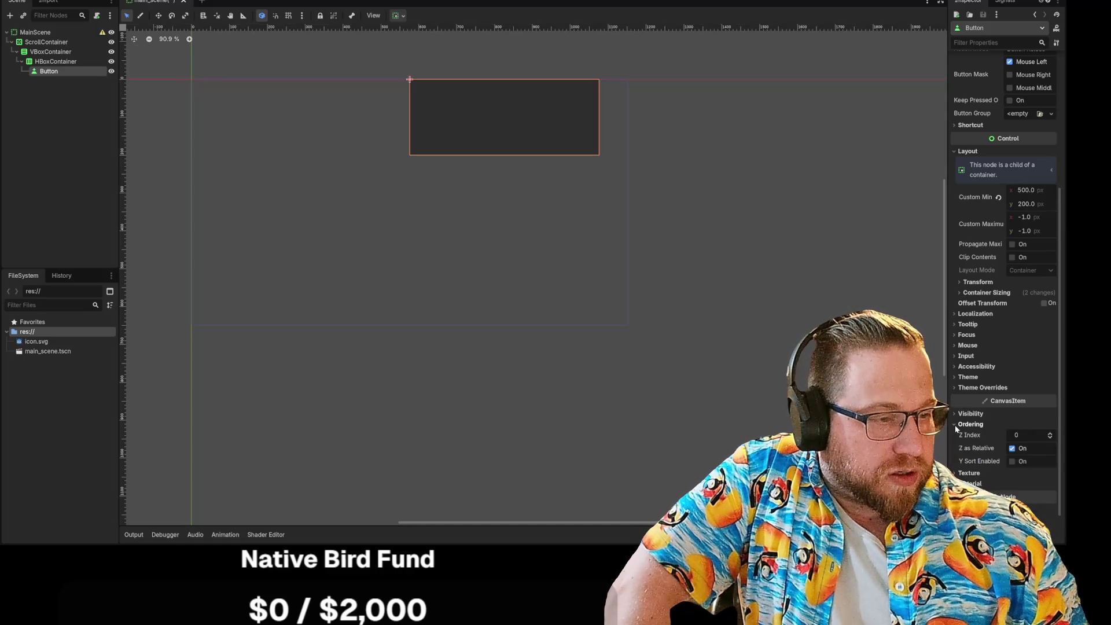
pyautogui.click(956, 426)
pyautogui.click(957, 417)
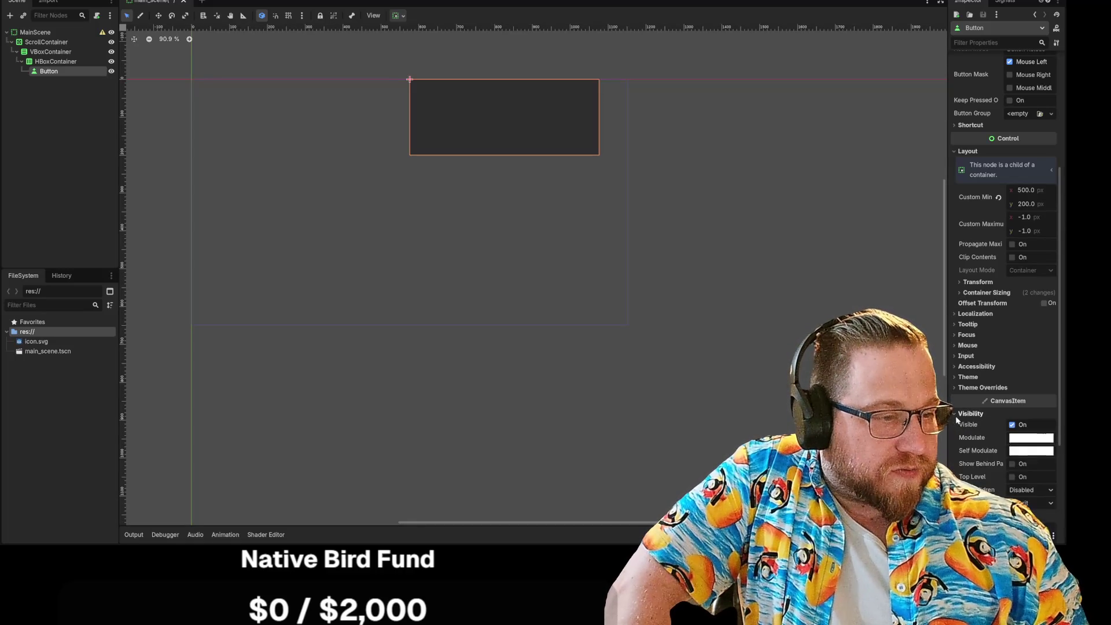
pyautogui.click(957, 416)
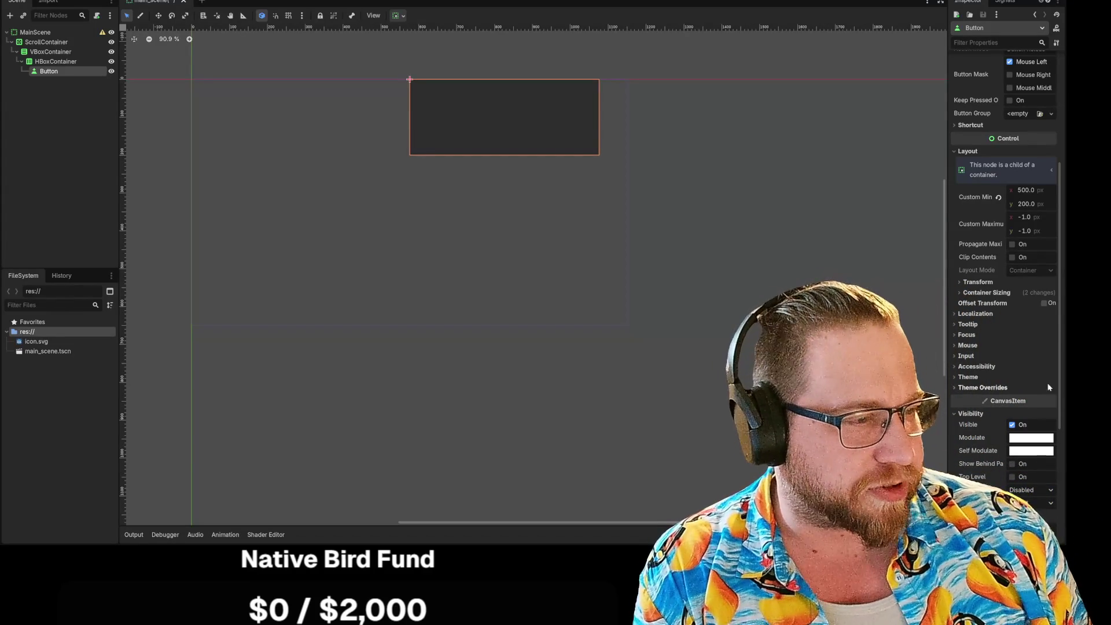
pyautogui.click(964, 293)
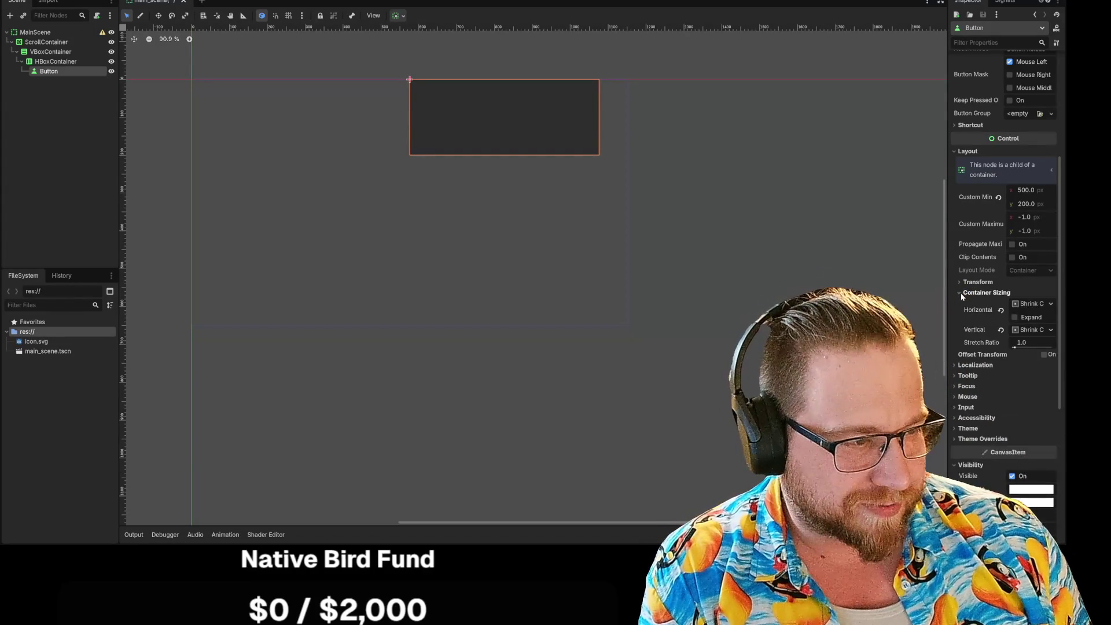
# Expand the Button's Transform, reselect the node, and toggle Container Sizing
pyautogui.click(963, 293)
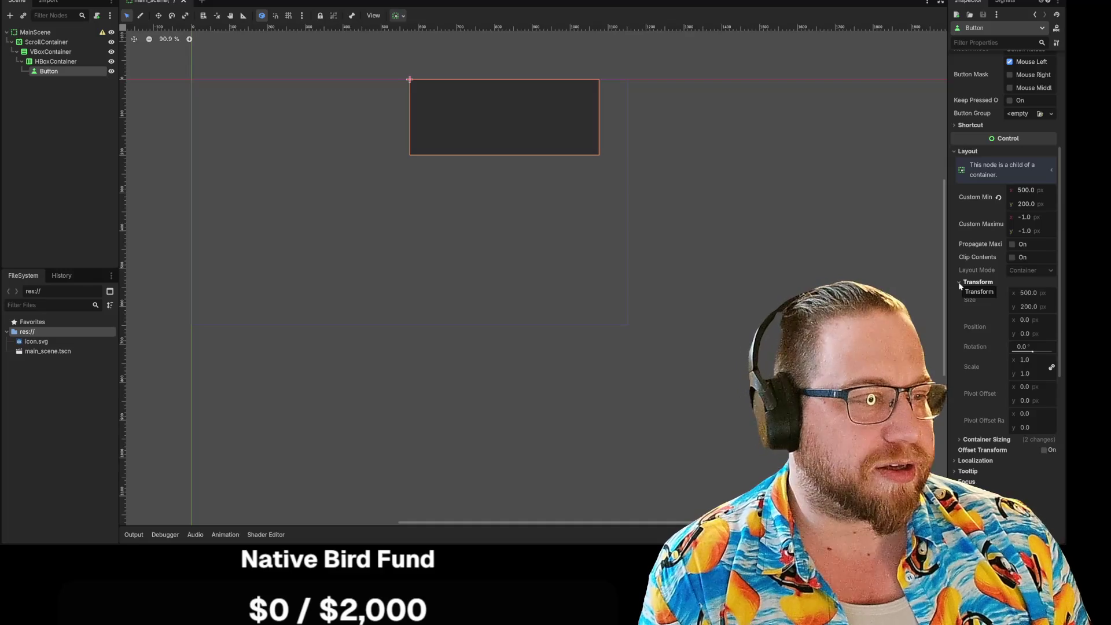
pyautogui.click(875, 258)
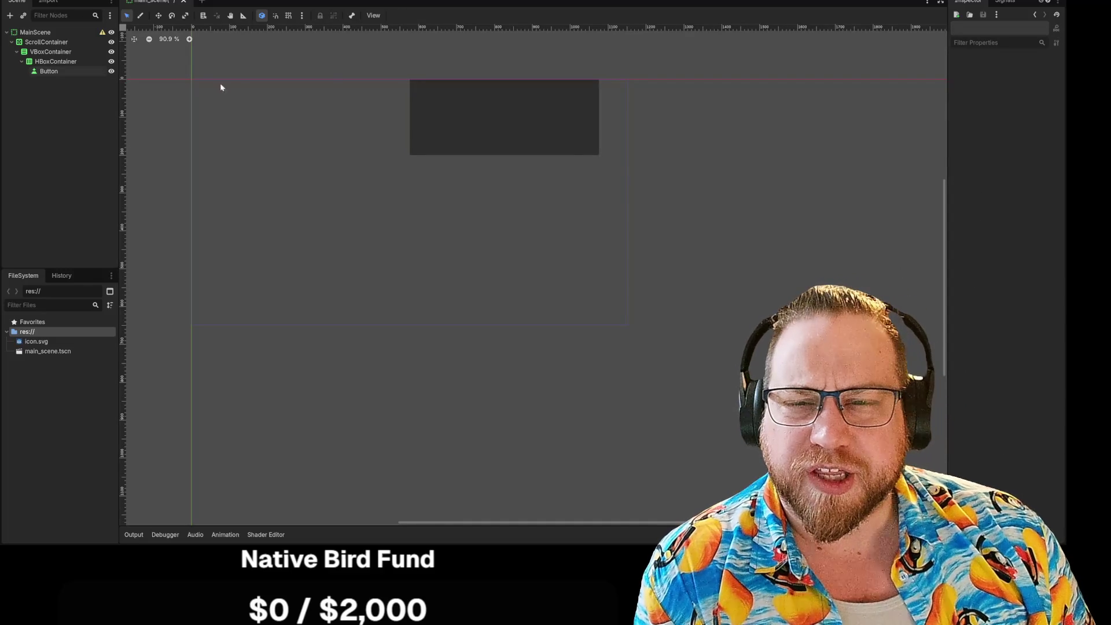
pyautogui.click(67, 71)
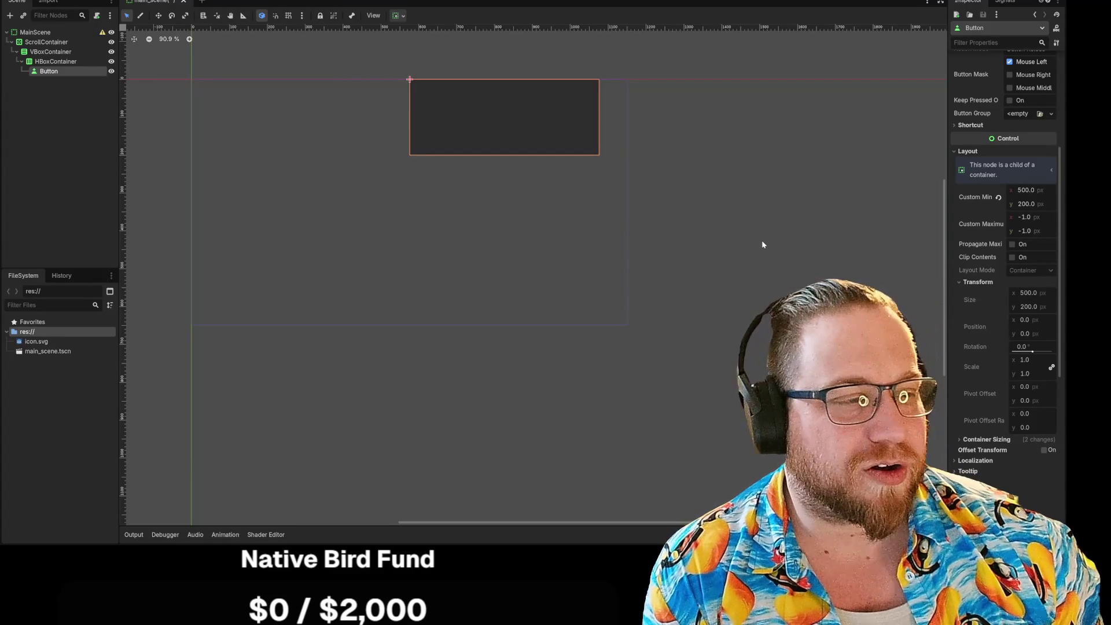
pyautogui.scroll(-2, 953, 372)
pyautogui.click(960, 378)
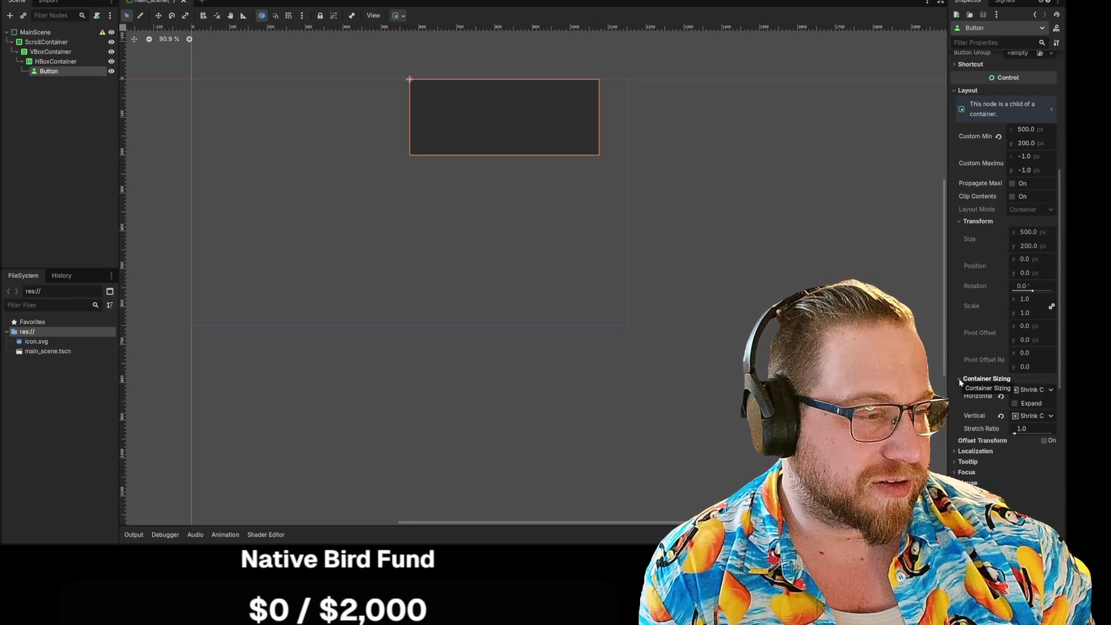
pyautogui.click(959, 379)
pyautogui.scroll(-5, 960, 374)
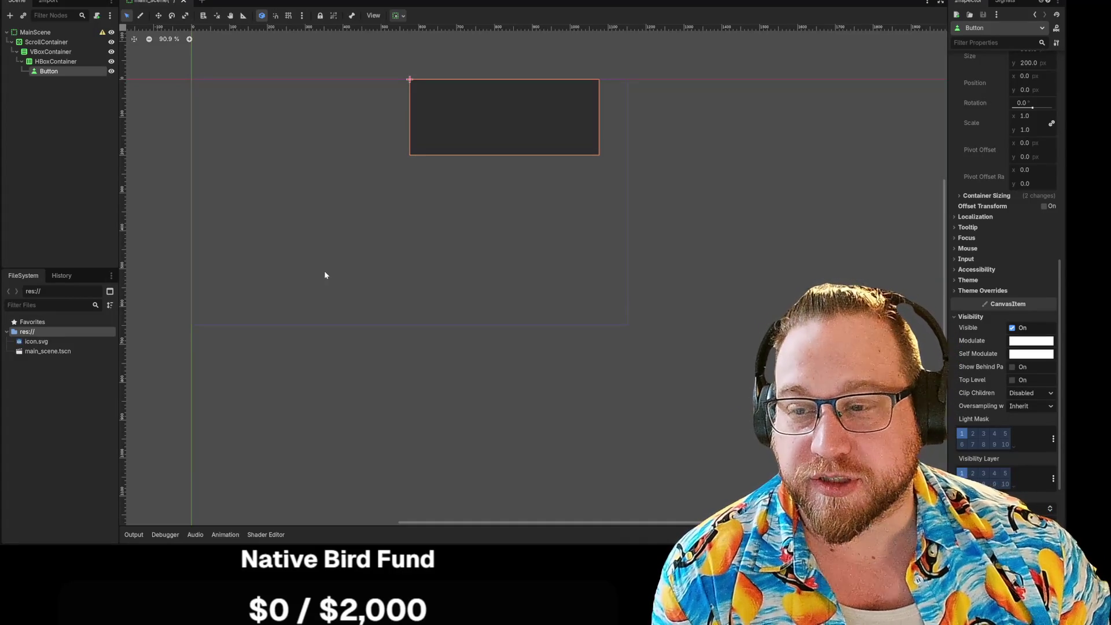
pyautogui.click(954, 214)
pyautogui.click(955, 227)
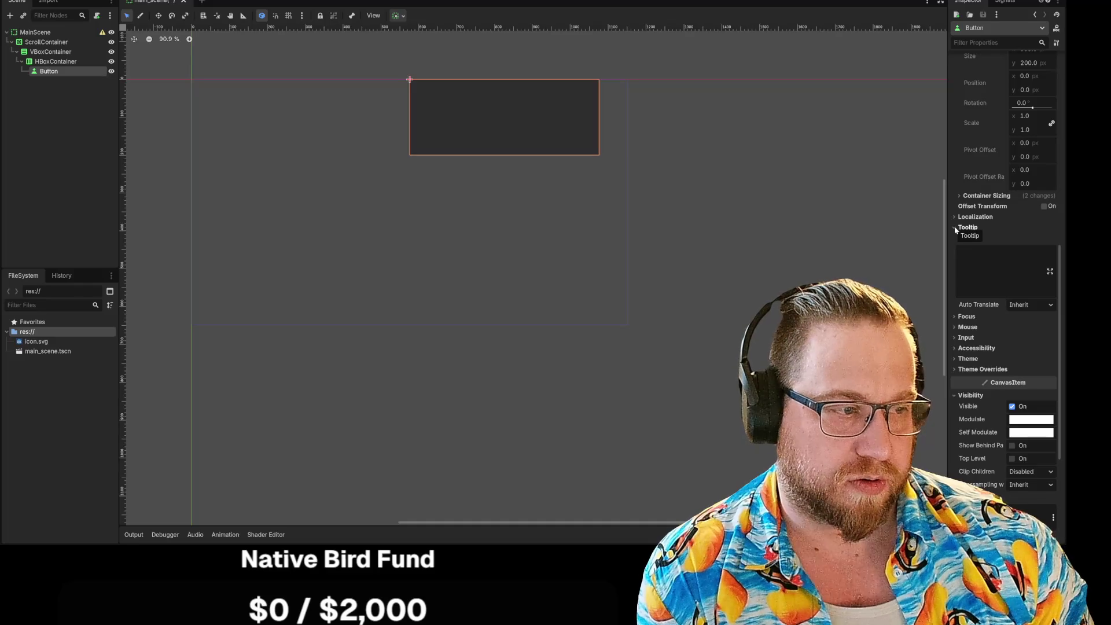
pyautogui.click(955, 228)
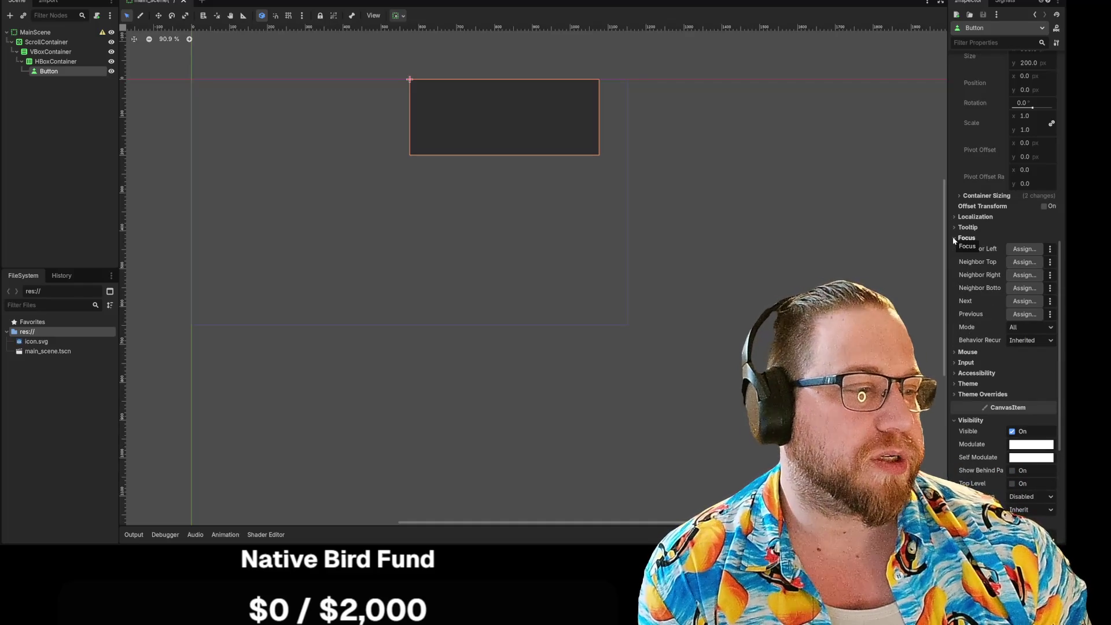
pyautogui.click(953, 238)
pyautogui.click(955, 248)
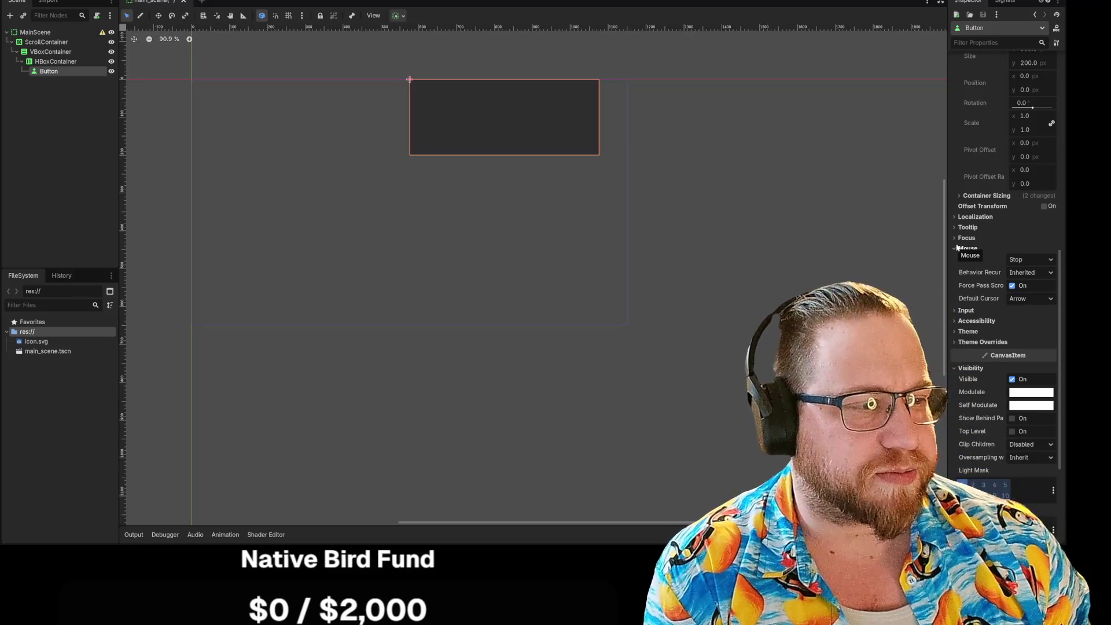
pyautogui.click(954, 249)
pyautogui.click(954, 259)
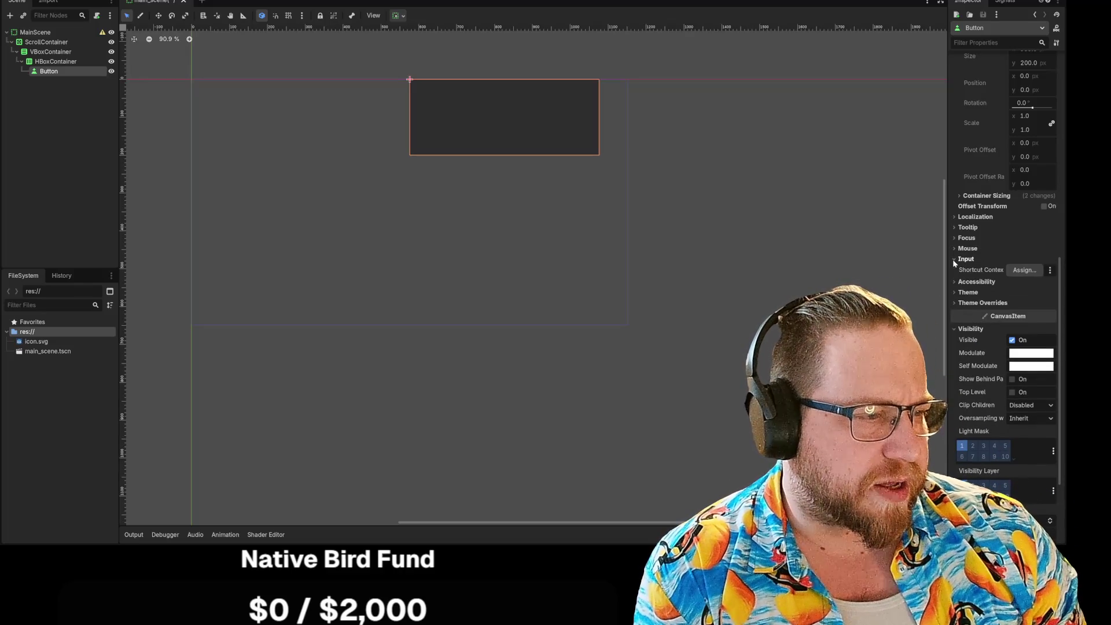
pyautogui.click(954, 259)
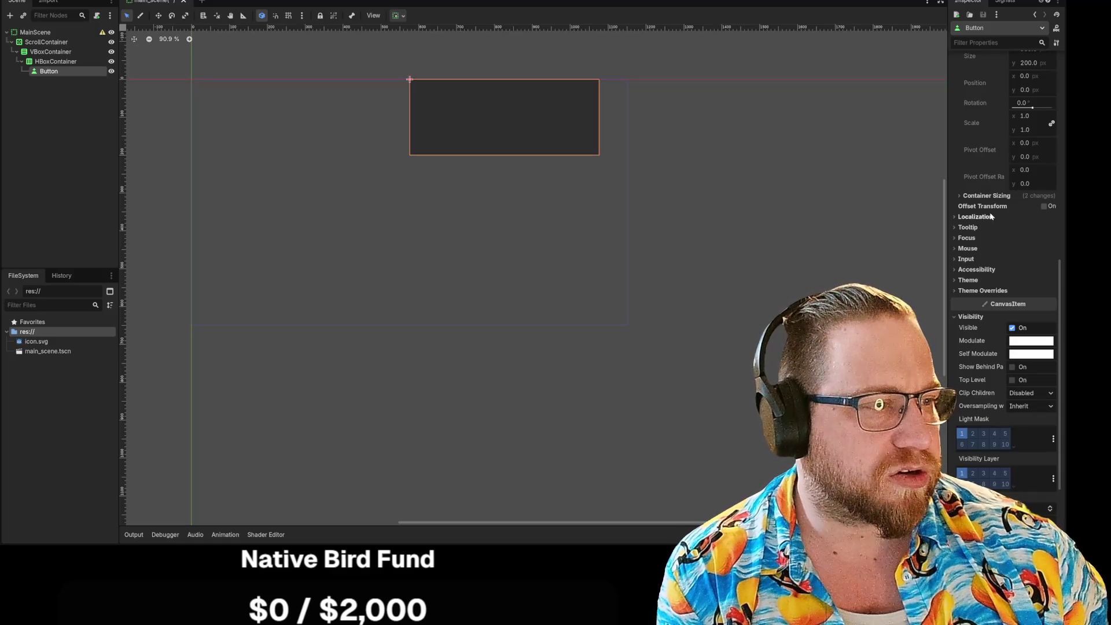
# Deselect the Button and enlarge the Steam s&box store window in front
pyautogui.click(798, 244)
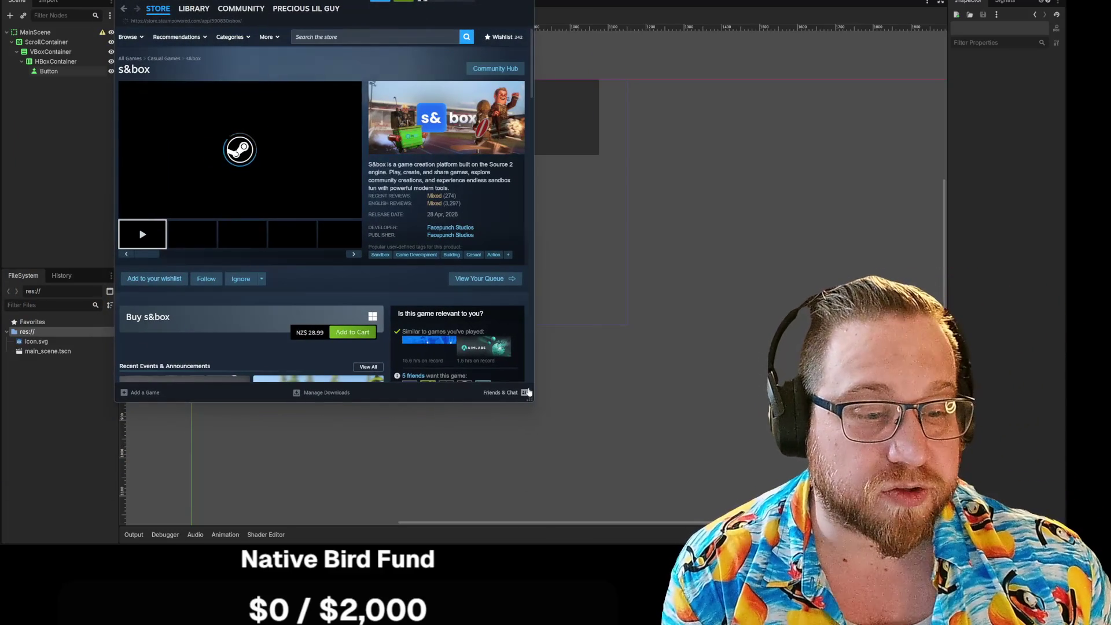
pyautogui.moveTo(528, 395)
pyautogui.mouseDown()
pyautogui.moveTo(719, 522)
pyautogui.moveTo(833, 502)
pyautogui.mouseUp()
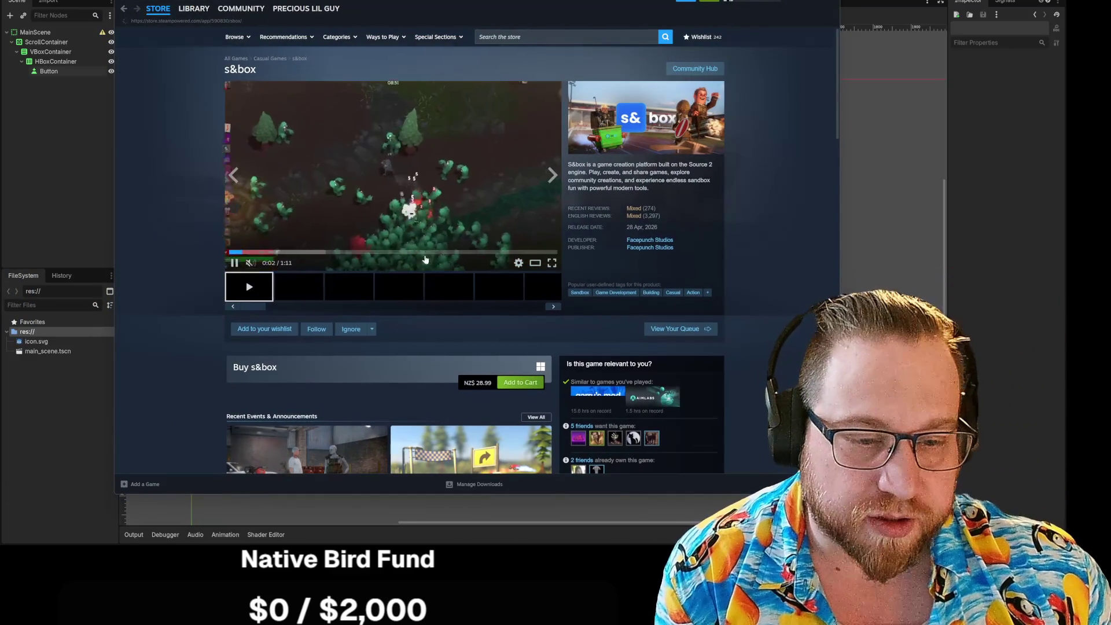
pyautogui.scroll(-3, 680, 284)
pyautogui.scroll(-4, 754, 290)
pyautogui.scroll(-3, 754, 286)
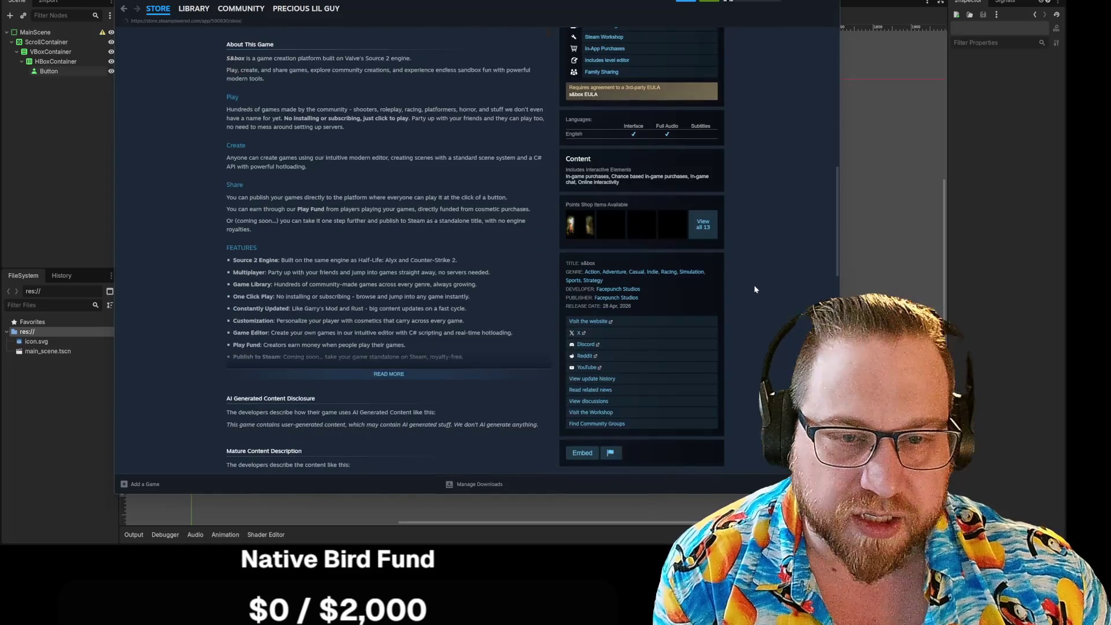
pyautogui.scroll(-3, 754, 285)
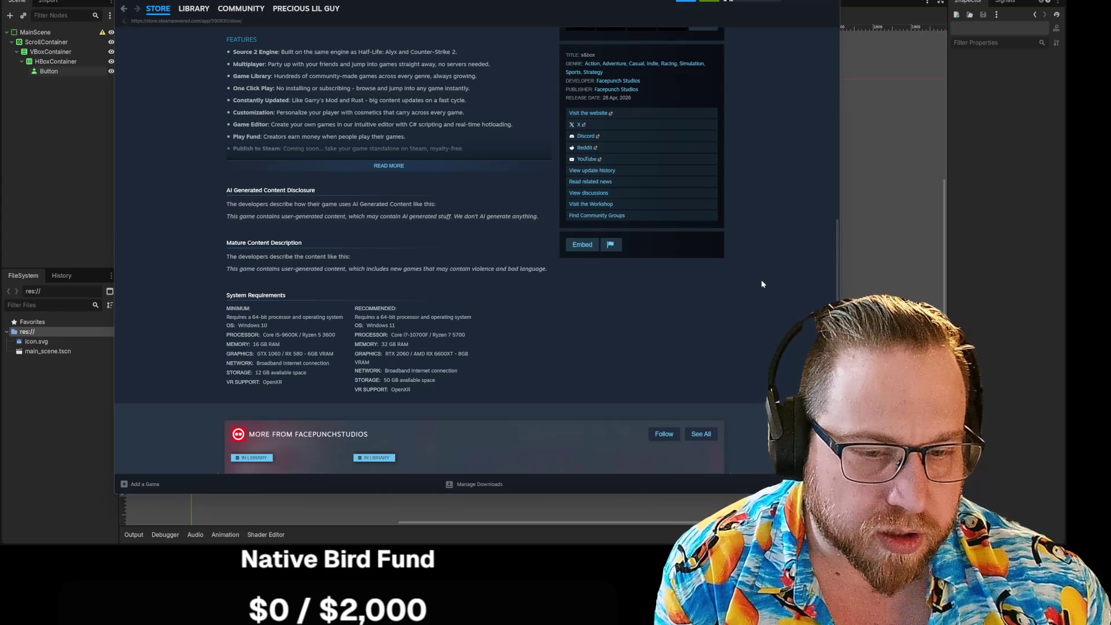
pyautogui.scroll(-1, 762, 284)
pyautogui.scroll(-3, 762, 284)
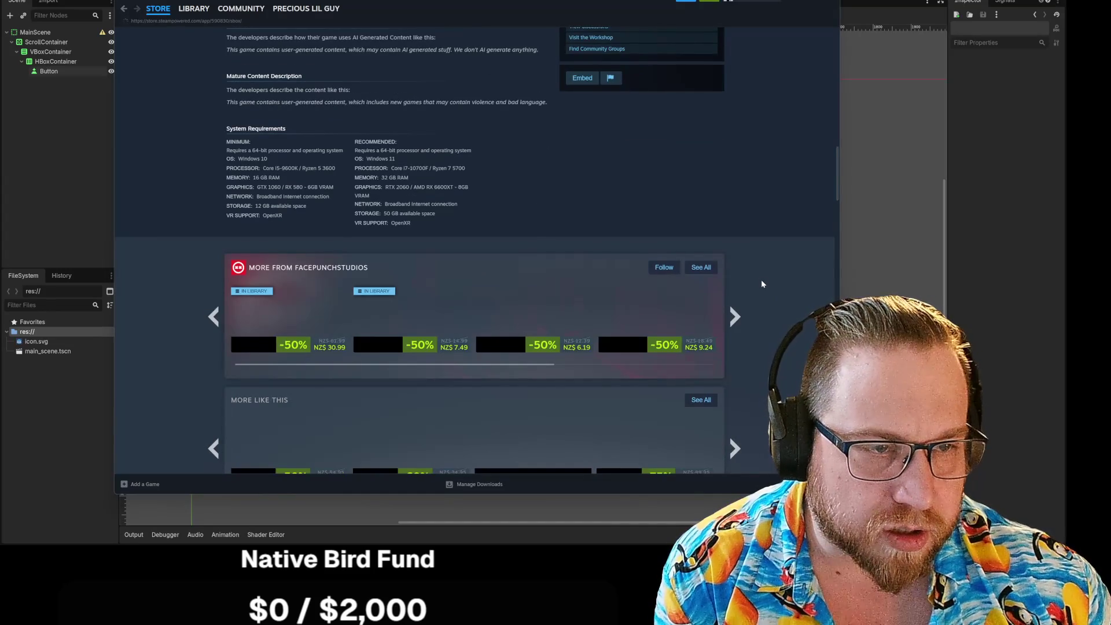
pyautogui.scroll(5, 762, 284)
pyautogui.scroll(3, 761, 283)
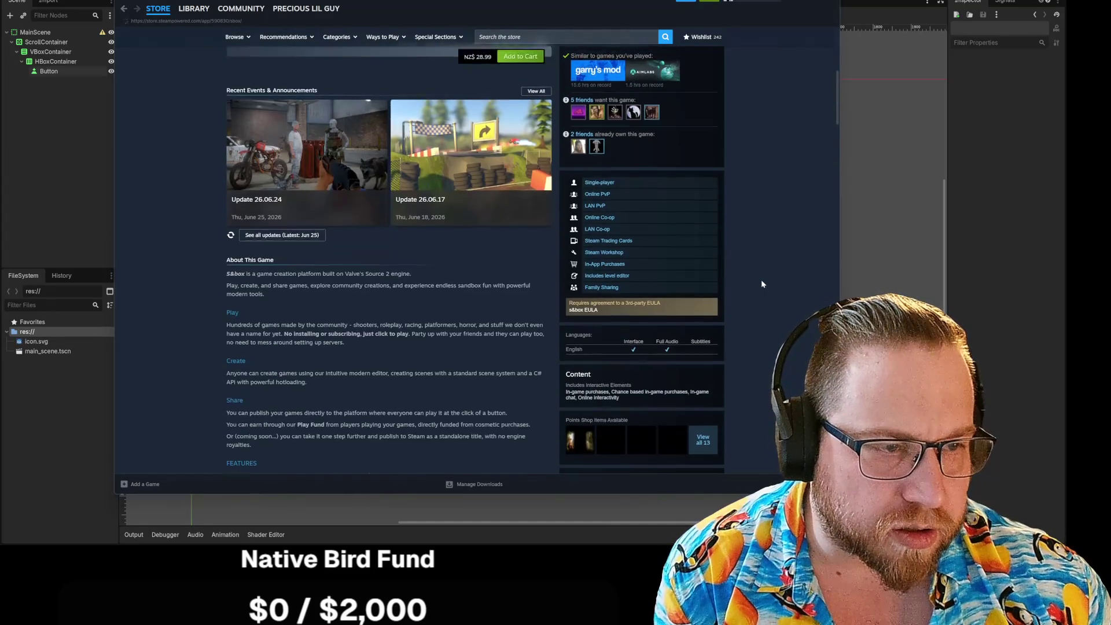
pyautogui.scroll(3, 761, 284)
pyautogui.scroll(2, 761, 279)
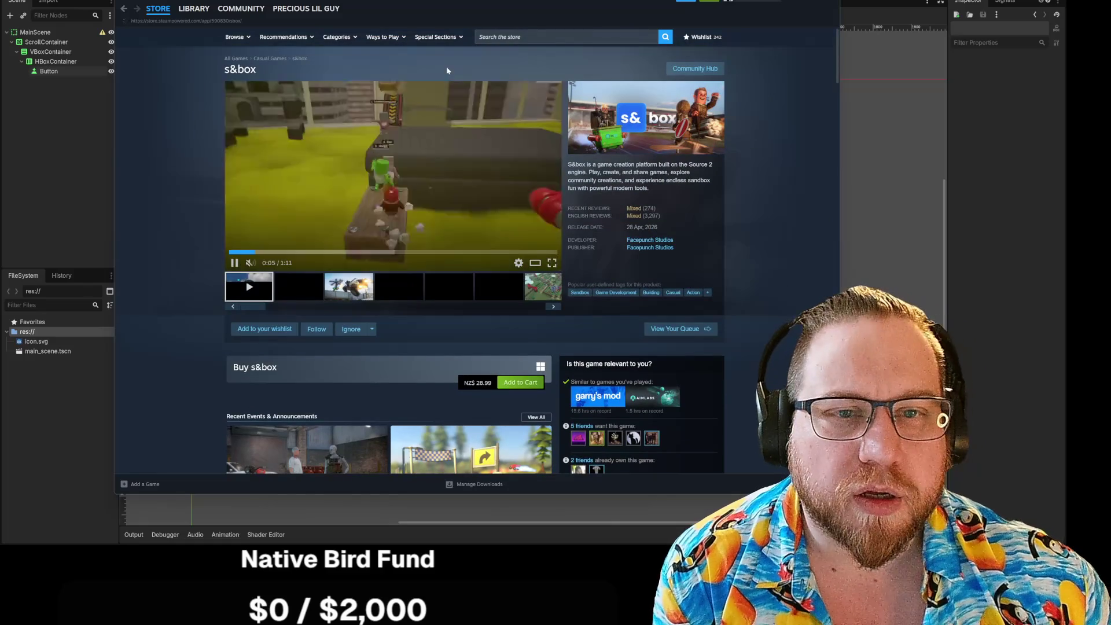
pyautogui.scroll(-2, 483, 330)
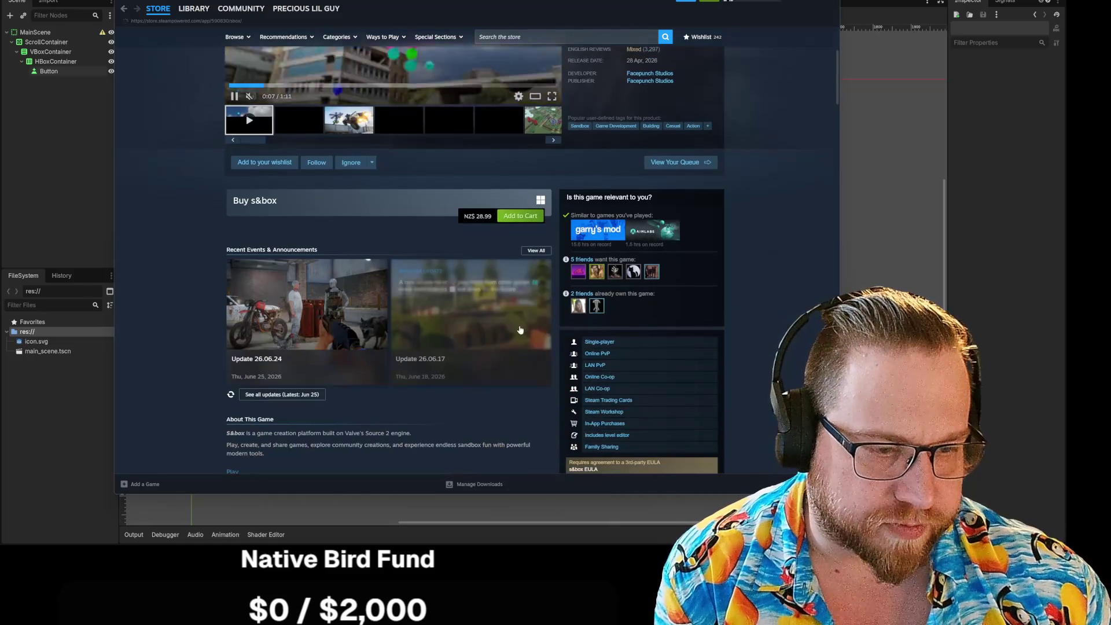
pyautogui.scroll(-2, 252, 279)
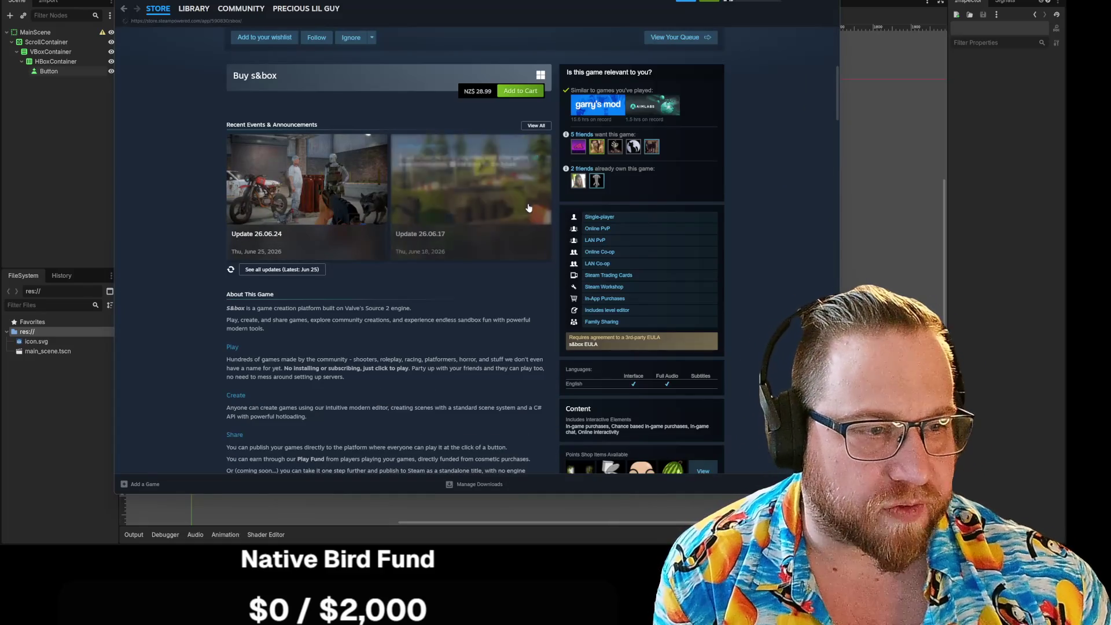
pyautogui.scroll(-3, 777, 223)
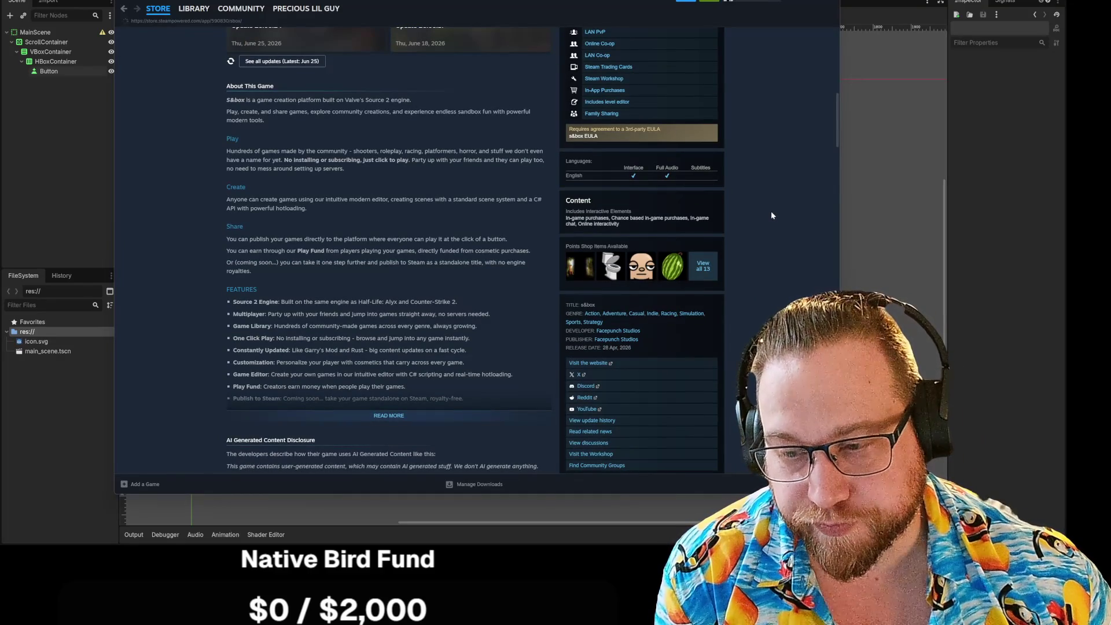
pyautogui.scroll(-1, 770, 209)
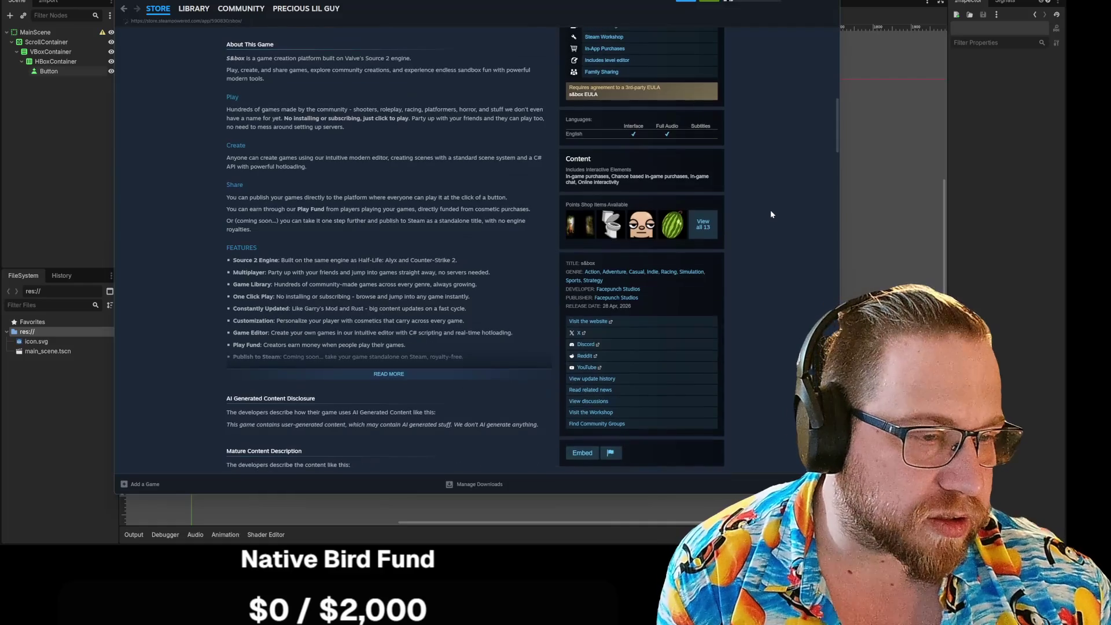
pyautogui.scroll(-5, 729, 264)
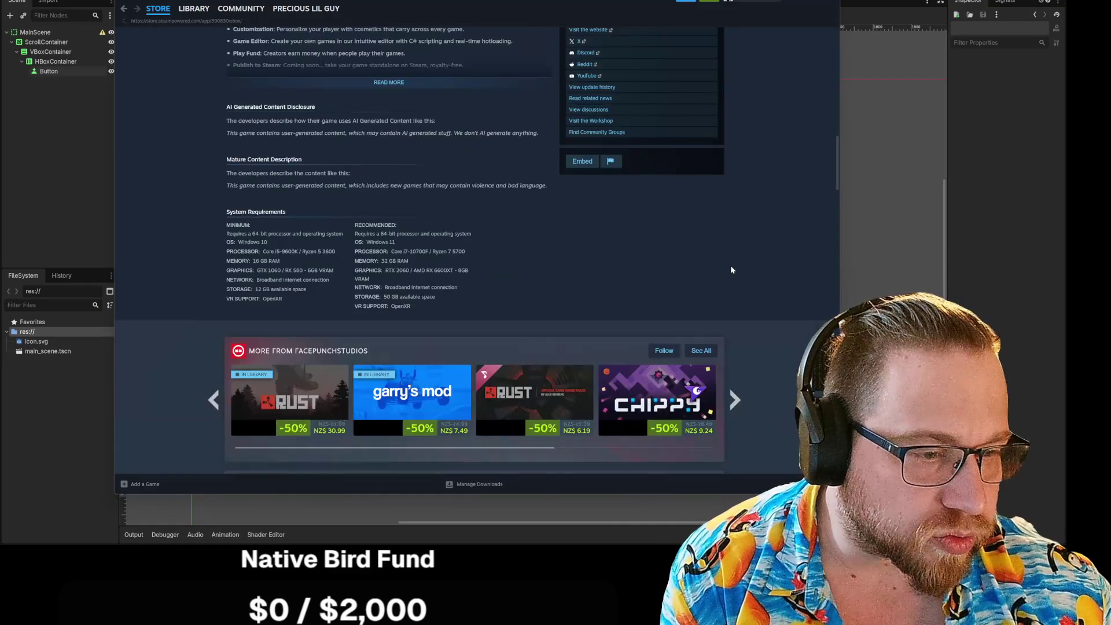
pyautogui.scroll(-5, 732, 271)
pyautogui.scroll(-5, 730, 271)
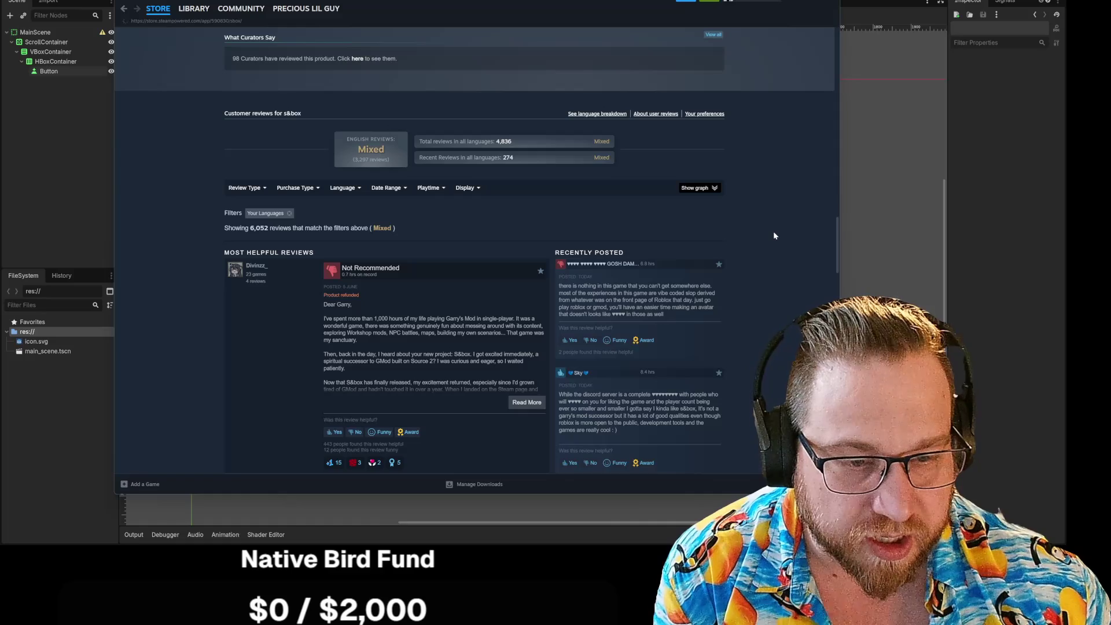
pyautogui.scroll(-3, 773, 232)
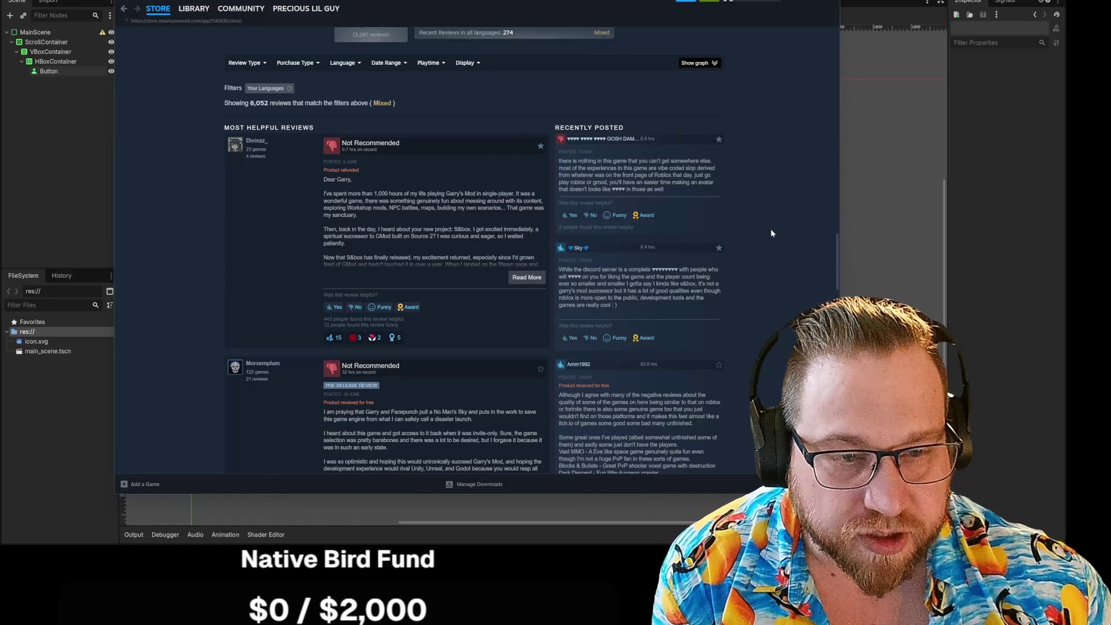
# Expand the top Most Helpful s&box review to show its full text
pyautogui.click(527, 278)
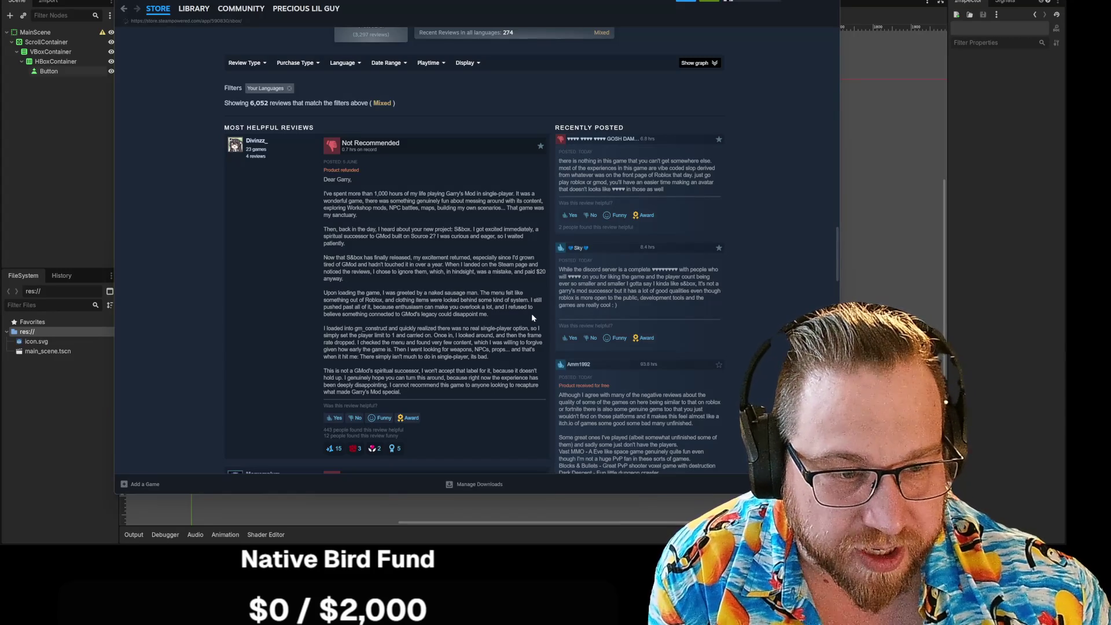
pyautogui.scroll(-1, 531, 317)
pyautogui.scroll(-1, 532, 317)
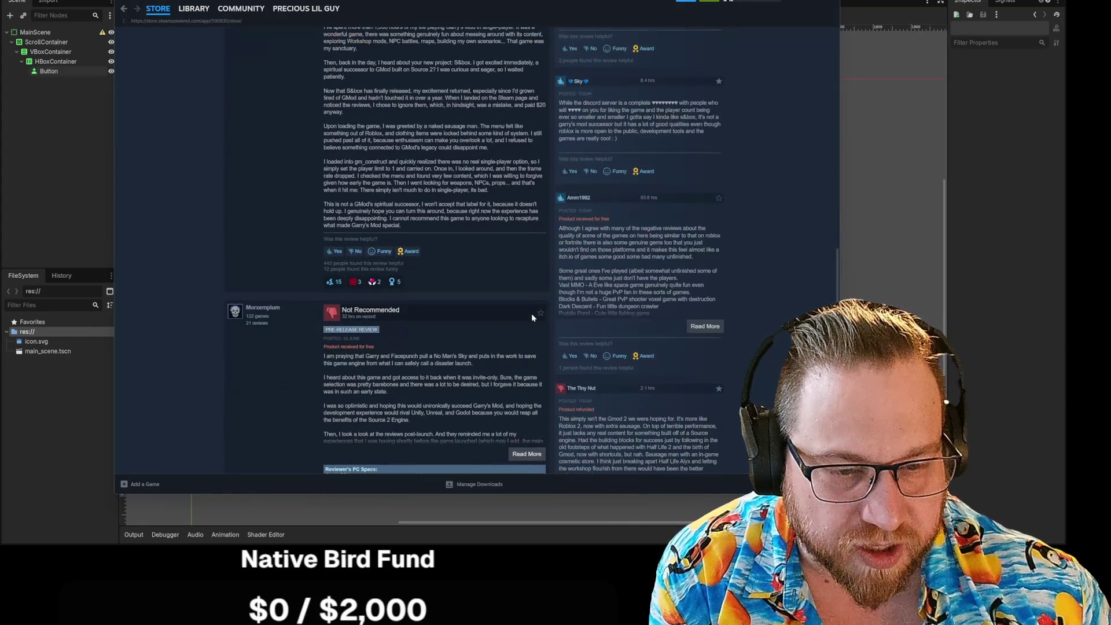
pyautogui.scroll(-2, 532, 317)
pyautogui.scroll(5, 531, 317)
pyautogui.scroll(5, 531, 317)
pyautogui.scroll(3, 531, 316)
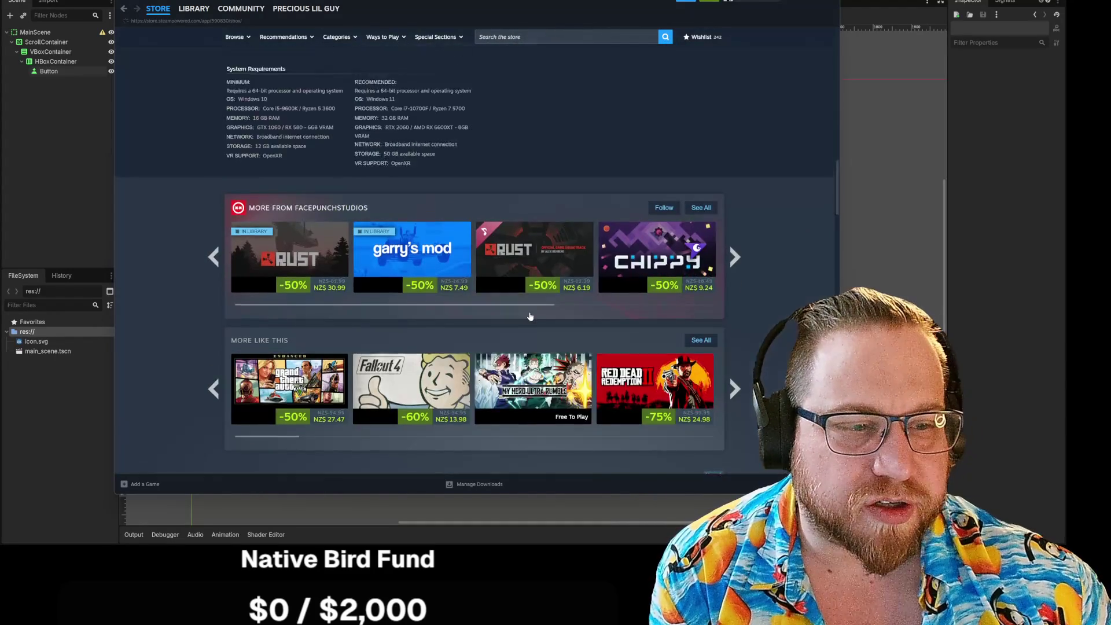
pyautogui.scroll(5, 530, 316)
pyautogui.scroll(1, 530, 316)
pyautogui.scroll(2, 528, 311)
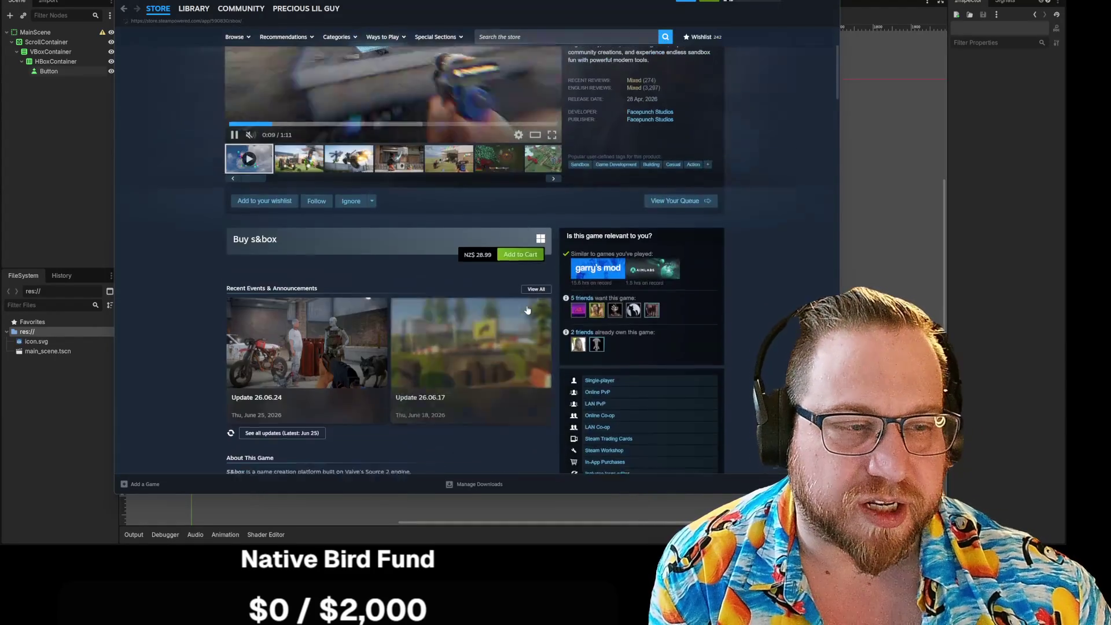
pyautogui.scroll(2, 525, 304)
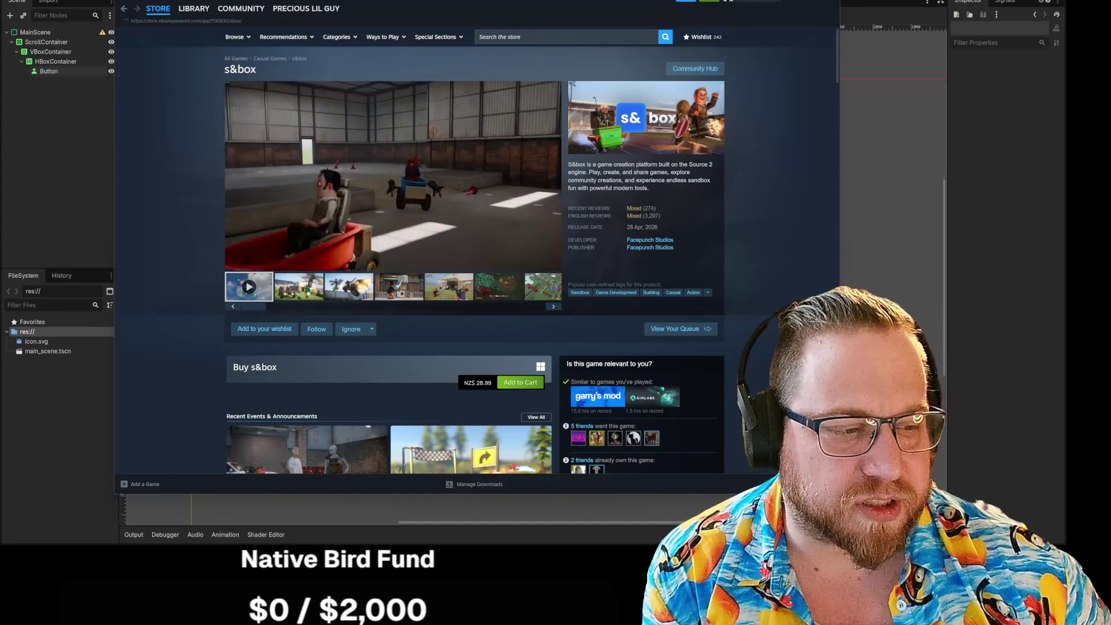
# Shrink the Steam store window and slide it left to reveal the Godot scene
pyautogui.moveTo(838, 494)
pyautogui.mouseDown()
pyautogui.moveTo(558, 342)
pyautogui.moveTo(653, 380)
pyautogui.mouseUp()
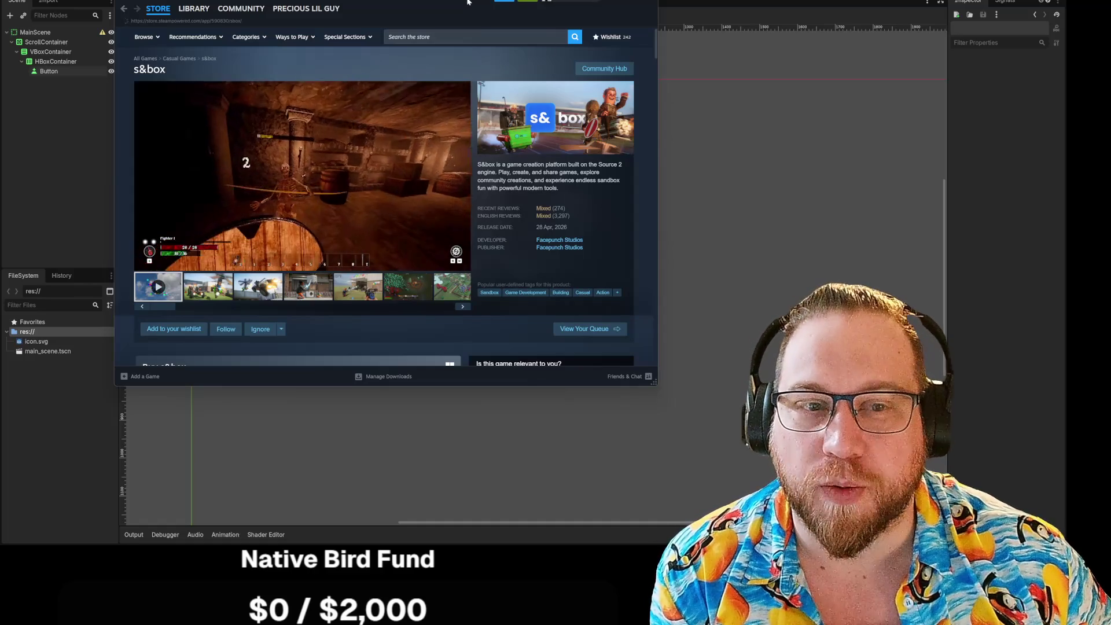
pyautogui.moveTo(468, 2); pyautogui.dragTo(0, 0)
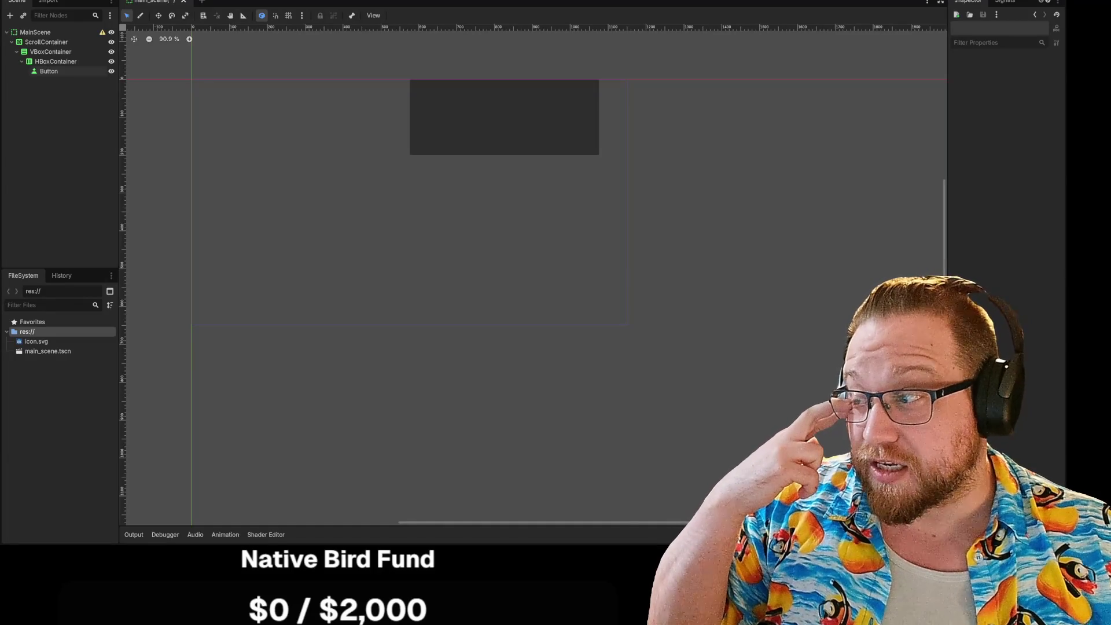
# Bring the Steam window back and pause the s&box trailer at 0:53
pyautogui.hotkey('alt', 'Tab')
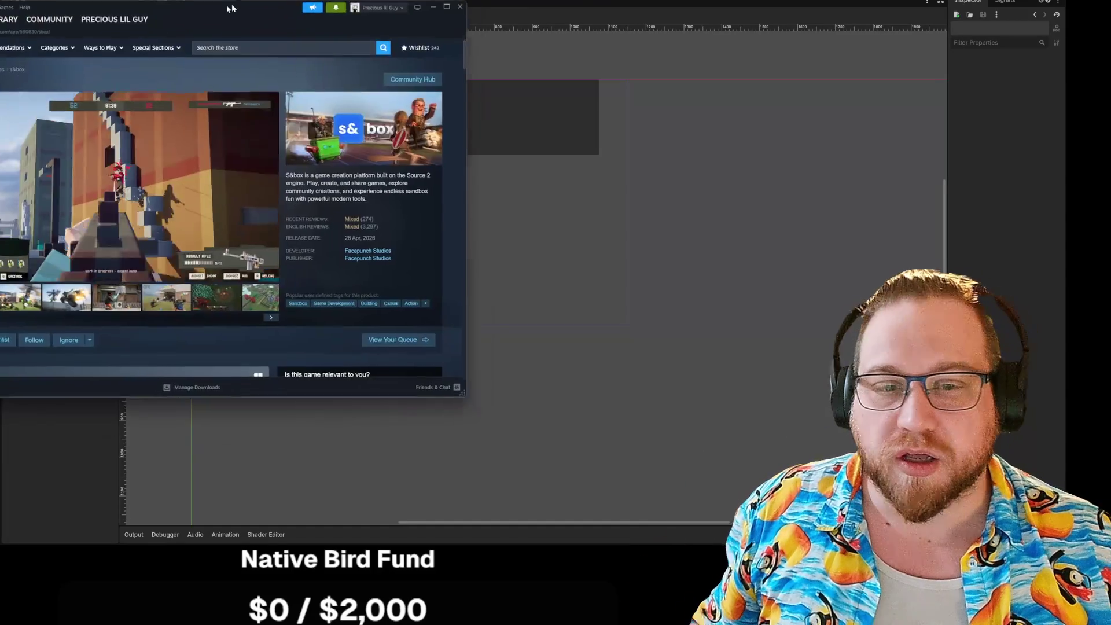
pyautogui.moveTo(371, 6); pyautogui.dragTo(384, 5)
pyautogui.click(365, 265)
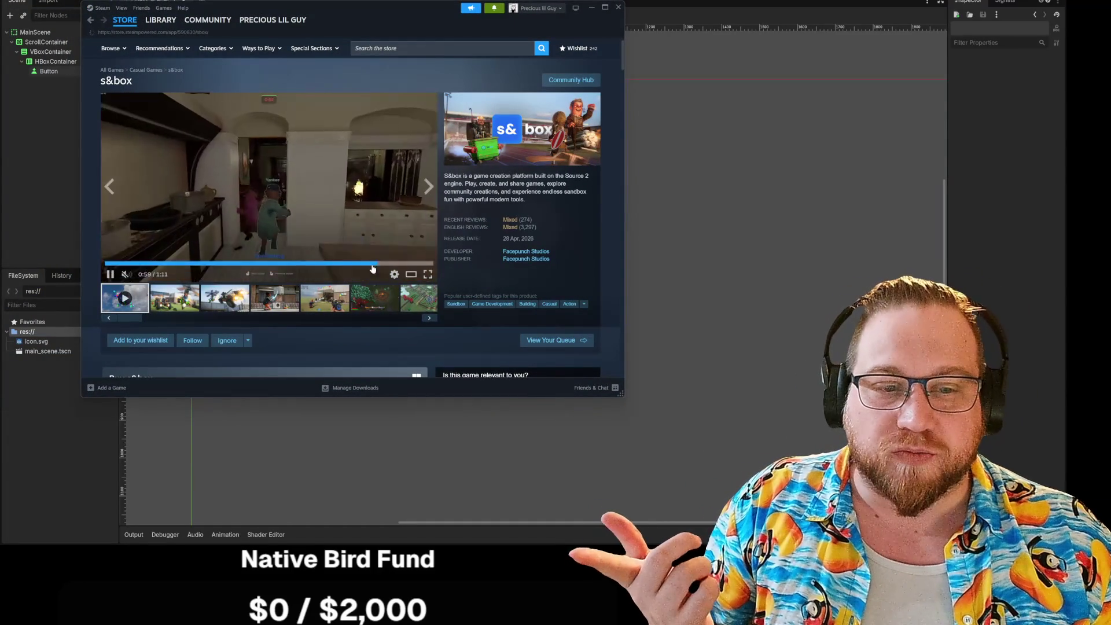
pyautogui.click(329, 266)
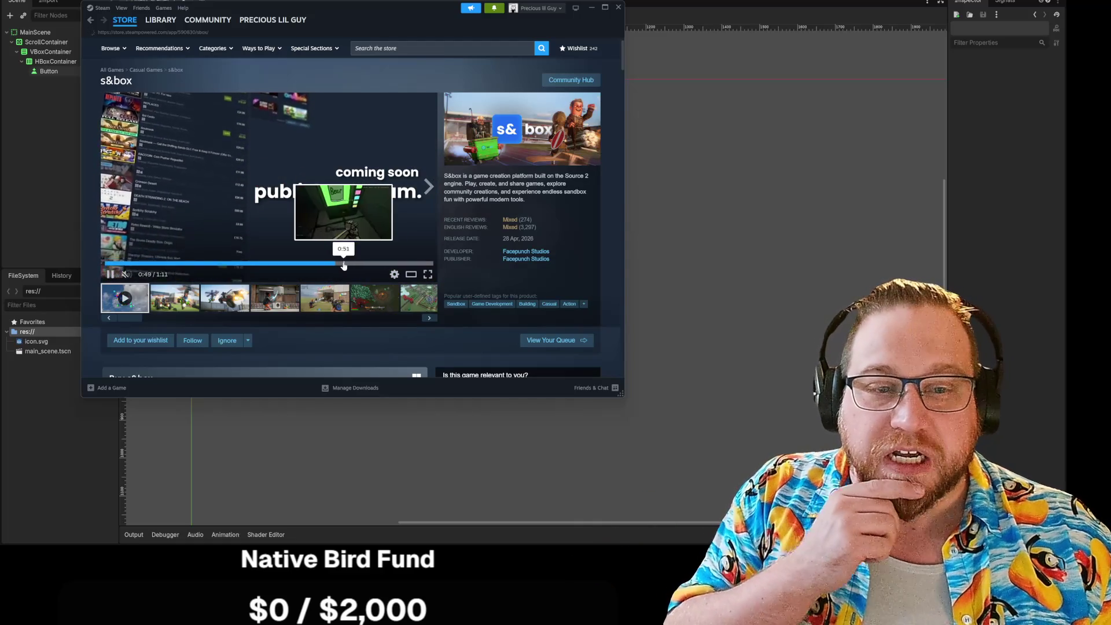
pyautogui.click(109, 274)
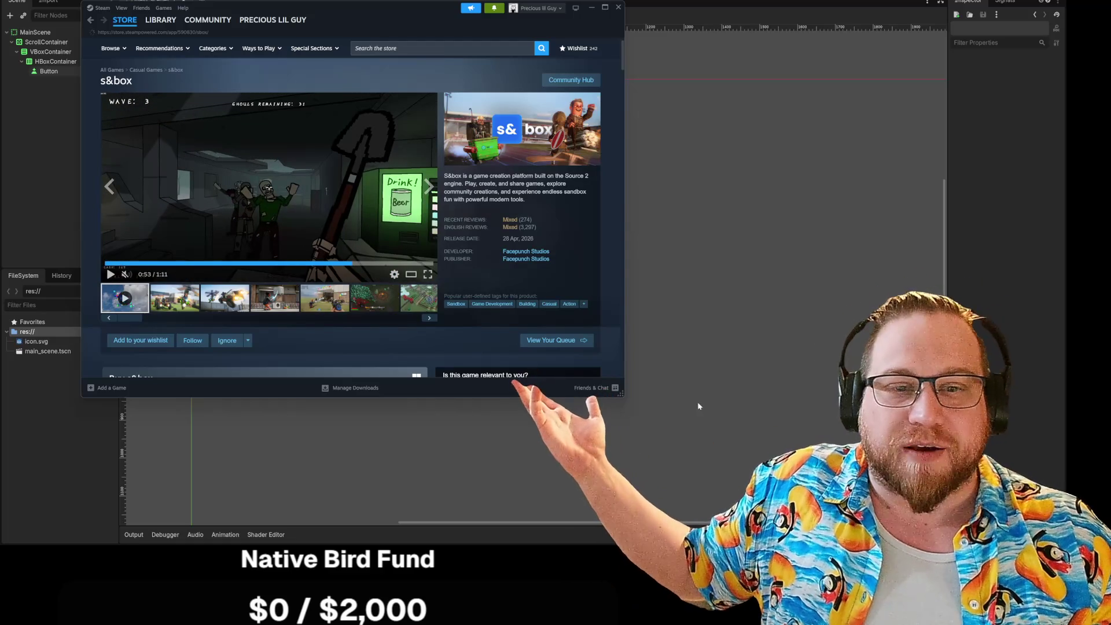
# Enlarge the store window to show the Buy section and view the trailer in the enlarged viewer
pyautogui.moveTo(621, 395); pyautogui.dragTo(862, 510)
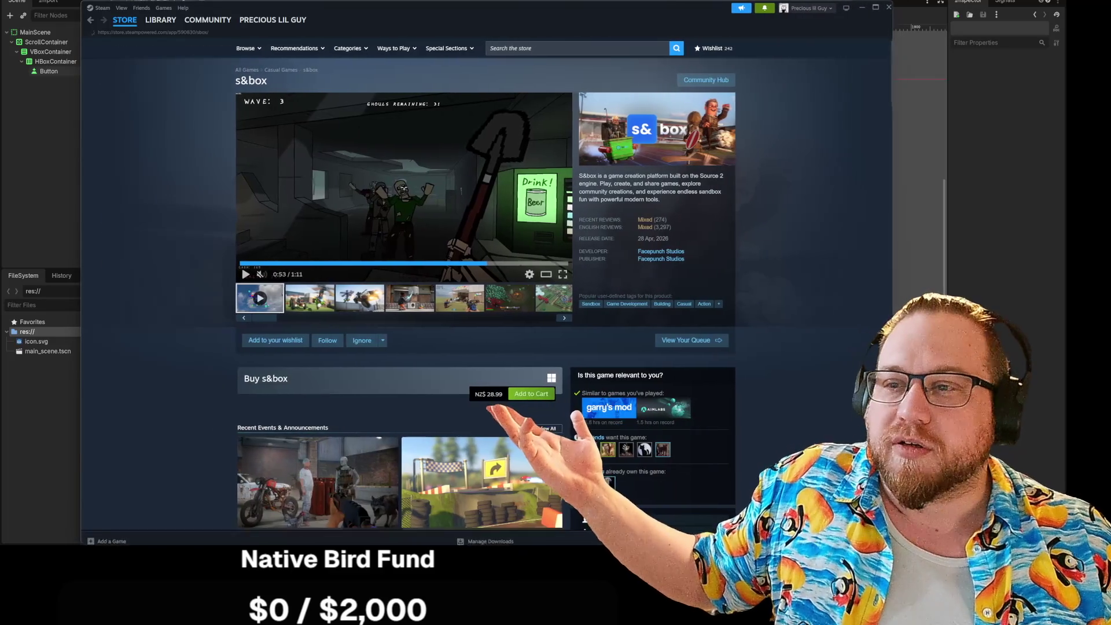
pyautogui.click(547, 275)
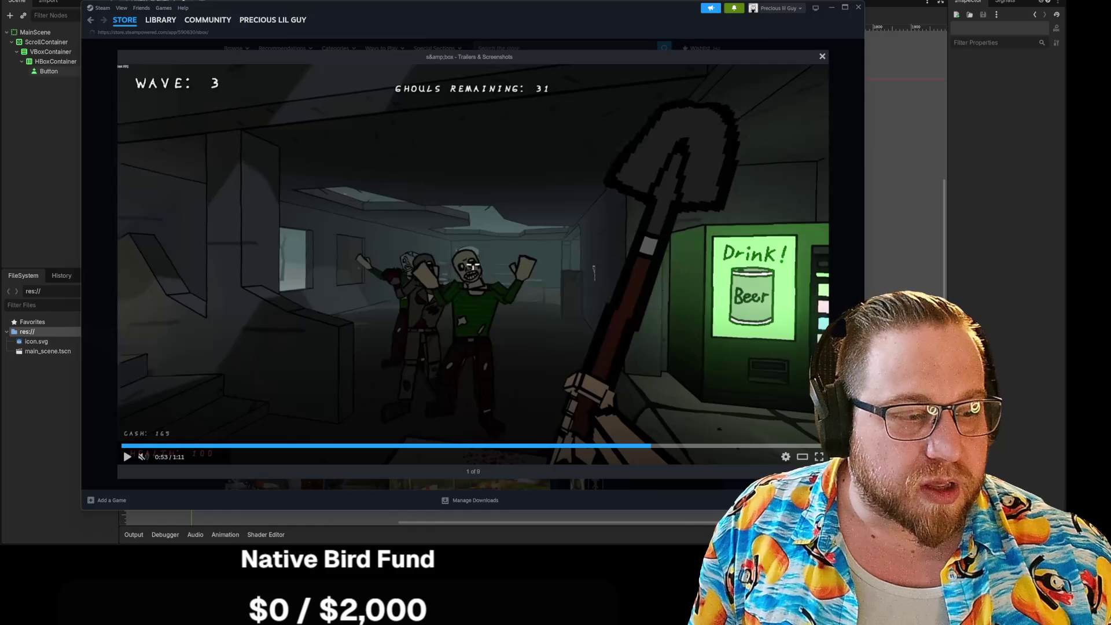
# Shrink the Steam window back down and close the enlarged trailer viewer
pyautogui.moveTo(863, 510)
pyautogui.mouseDown()
pyautogui.moveTo(665, 367)
pyautogui.moveTo(501, 318)
pyautogui.moveTo(550, 324)
pyautogui.mouseUp()
pyautogui.moveTo(509, 53)
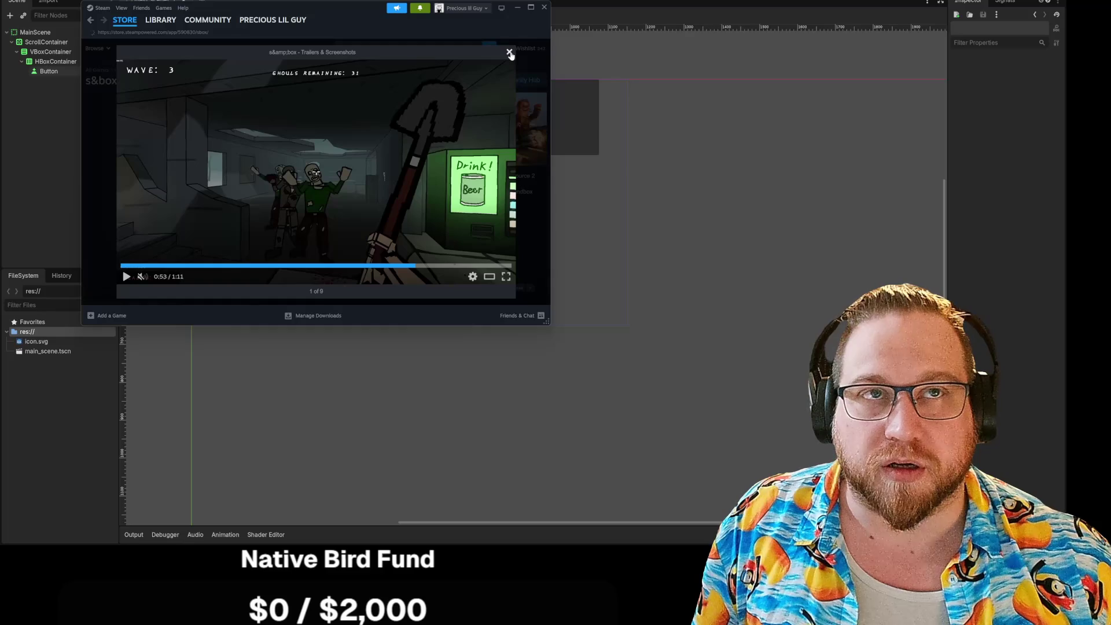
pyautogui.click(510, 54)
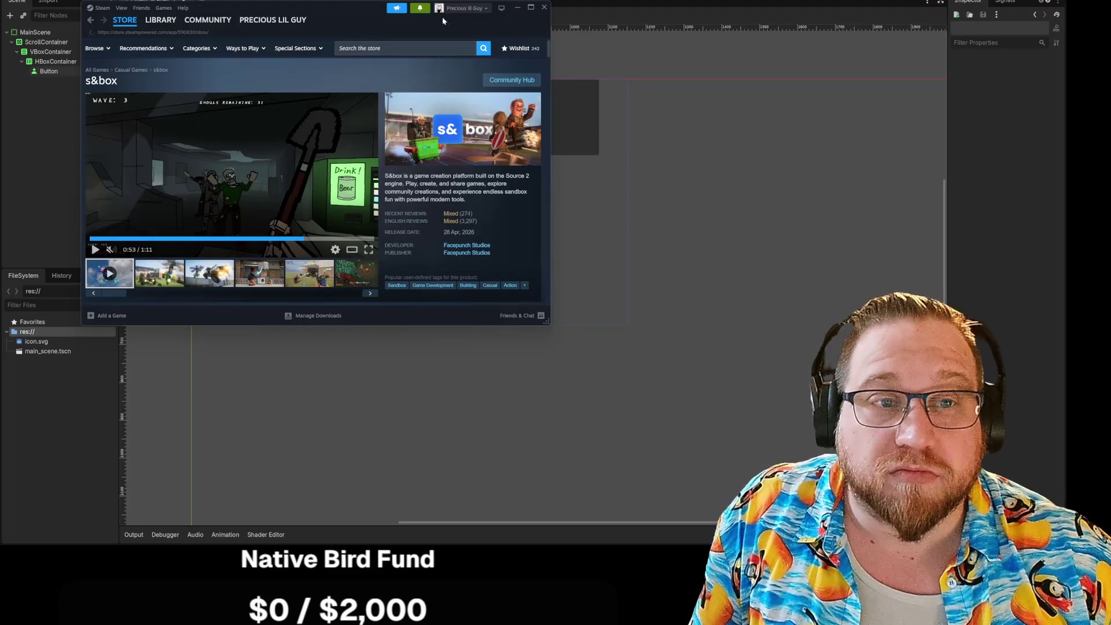
# Slide the Steam window off the left edge so the Godot editor shows
pyautogui.moveTo(363, 9); pyautogui.dragTo(368, 4)
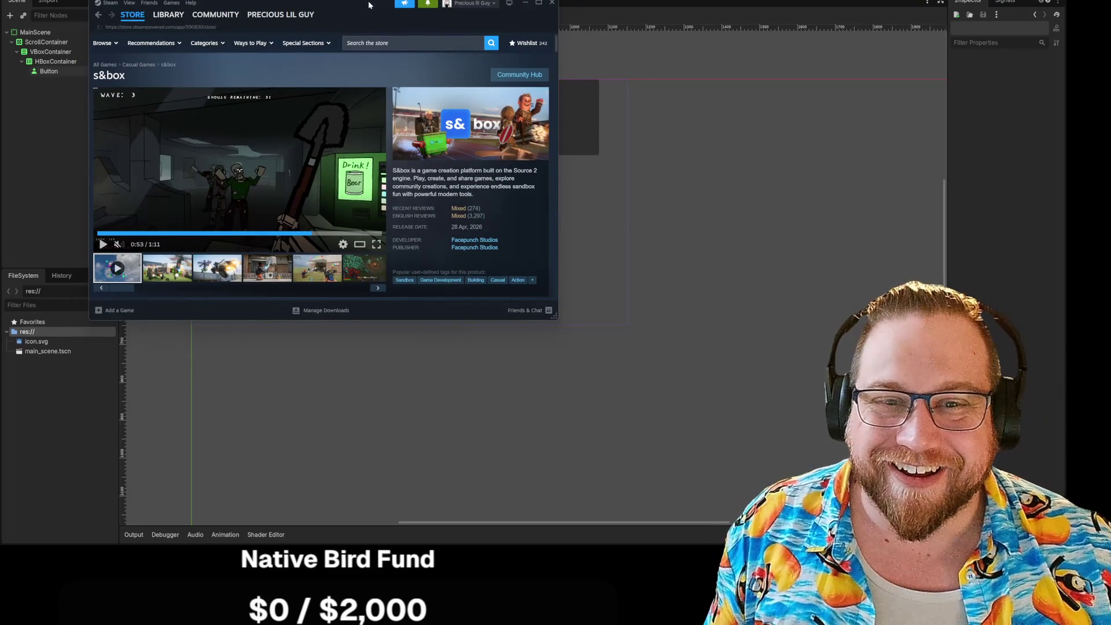
pyautogui.moveTo(369, 5); pyautogui.dragTo(0, 4)
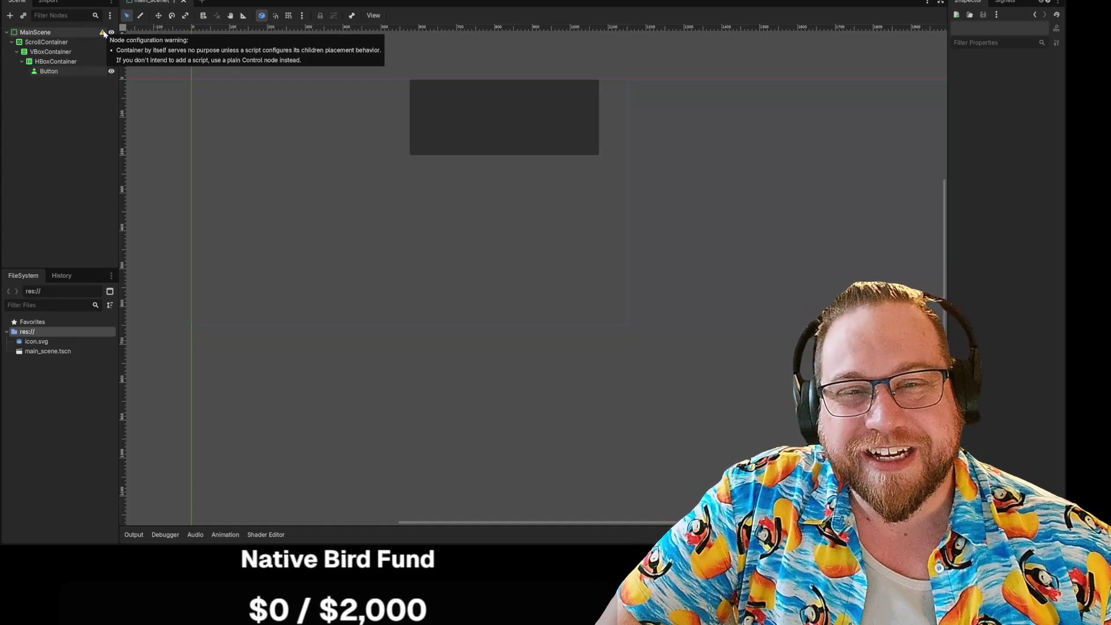
# Select the Button node, expand its Shortcut settings and collapse Transform in the Inspector
pyautogui.click(461, 130)
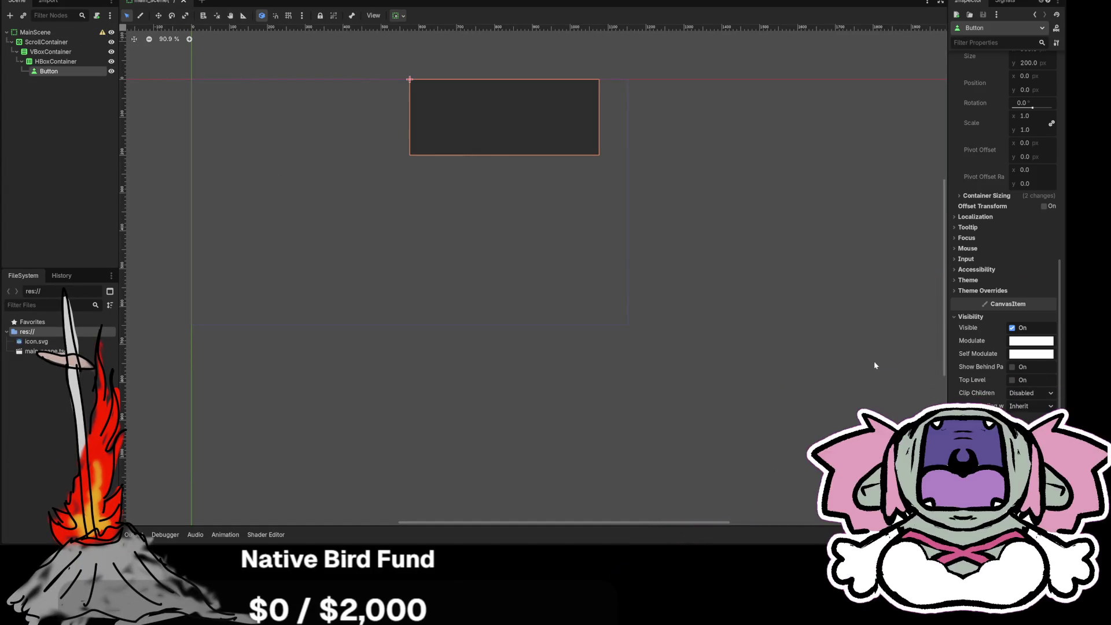
pyautogui.scroll(-4, 998, 348)
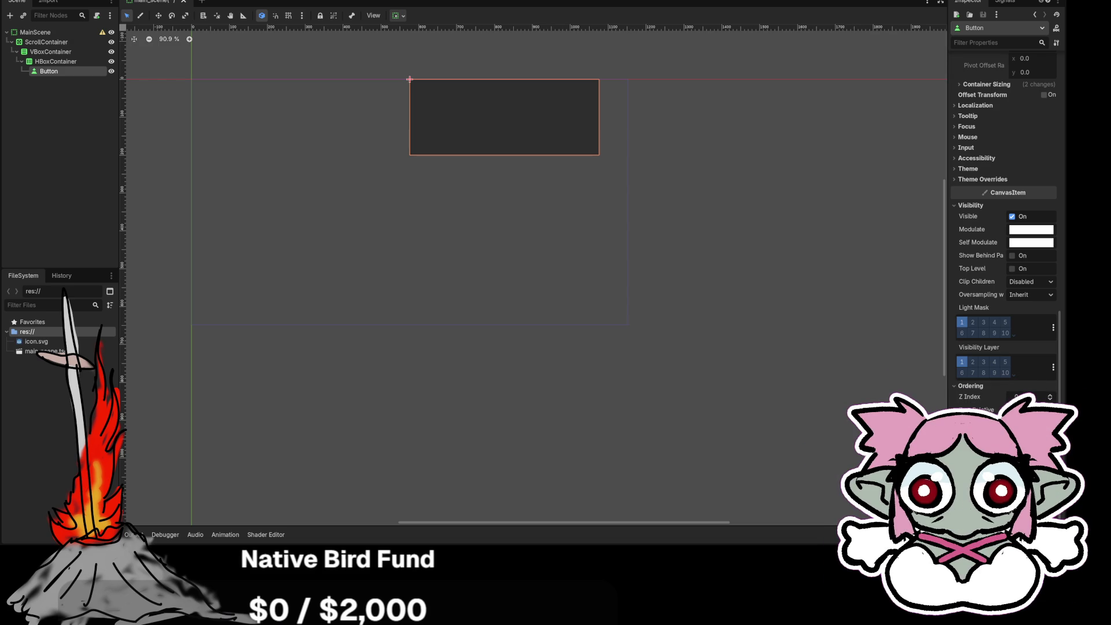
pyautogui.scroll(3, 1009, 253)
pyautogui.scroll(2, 1010, 252)
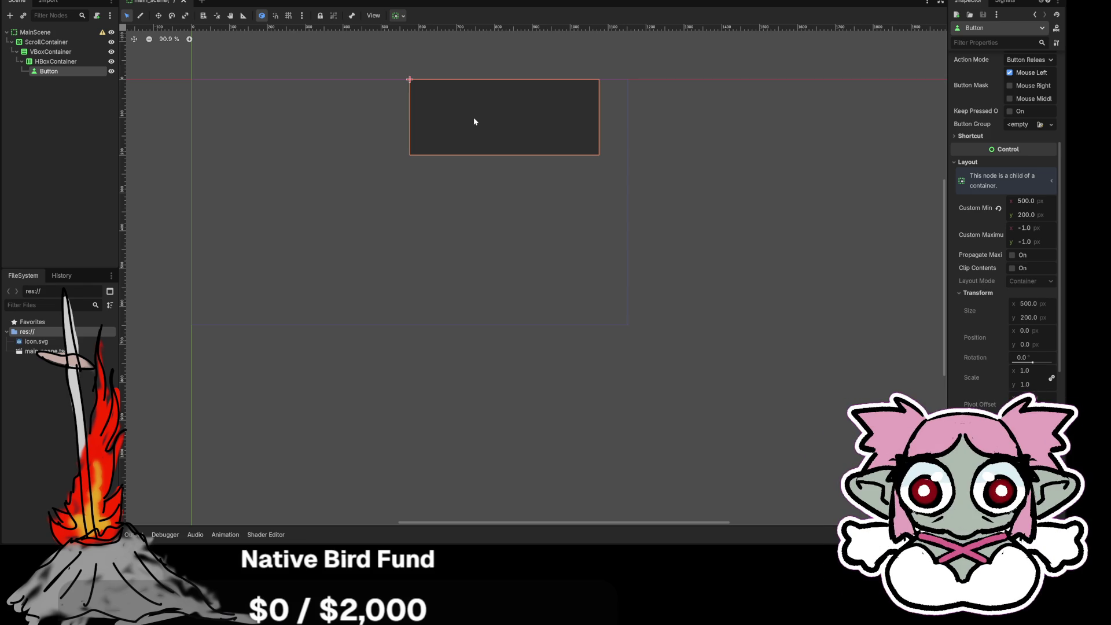
pyautogui.click(955, 137)
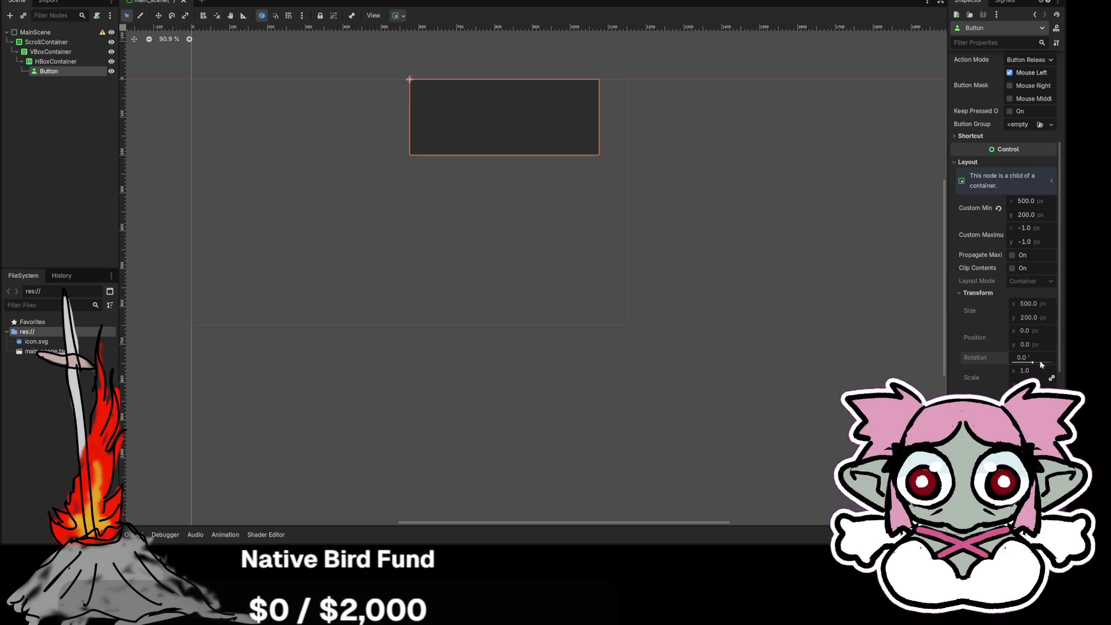
pyautogui.click(958, 292)
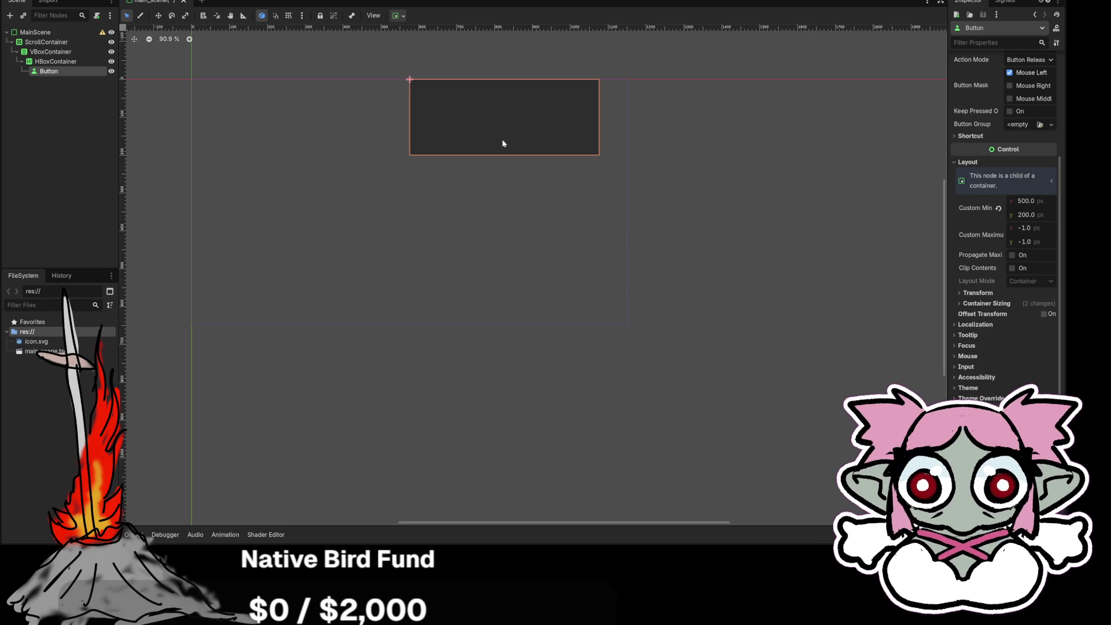
pyautogui.scroll(4, 990, 165)
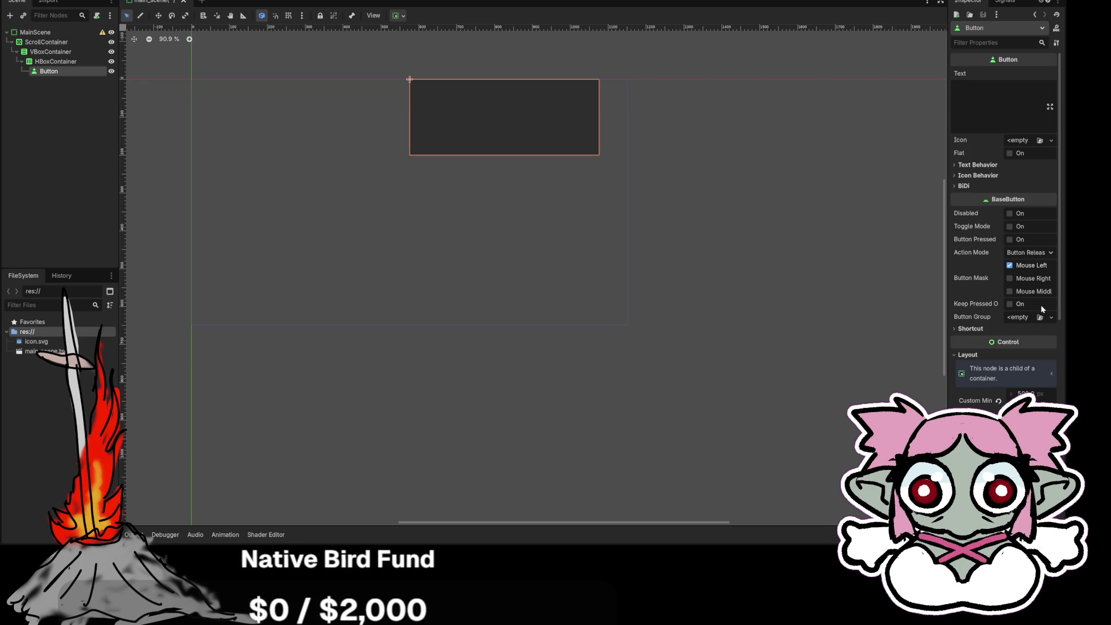
# Expand Icon Behavior and keep Vertical Icon Alignment at Center
pyautogui.click(952, 176)
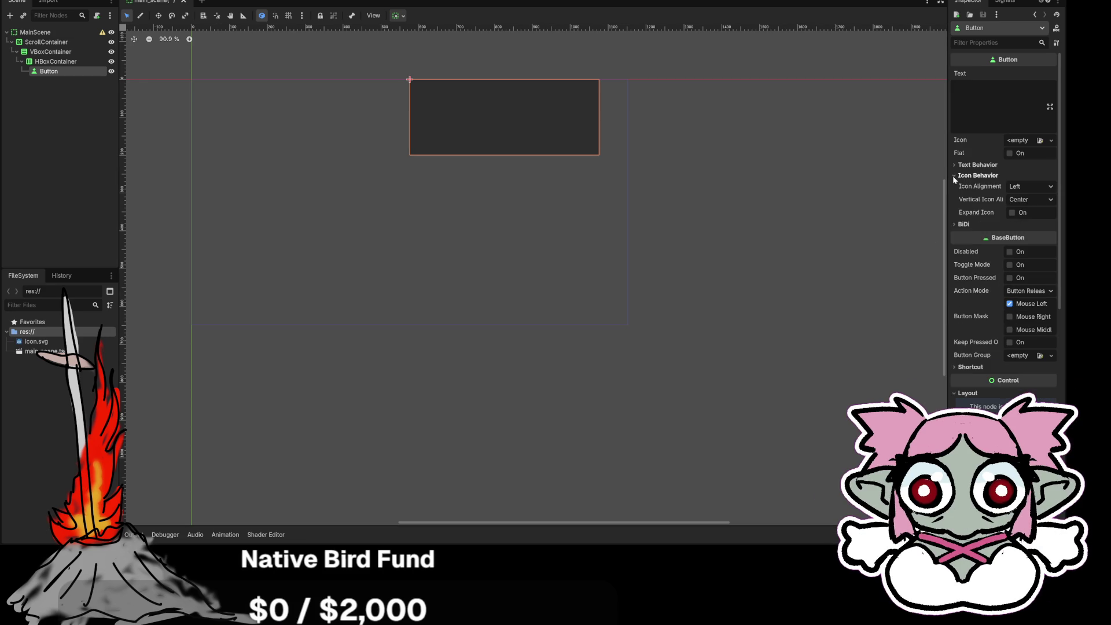
pyautogui.click(1029, 198)
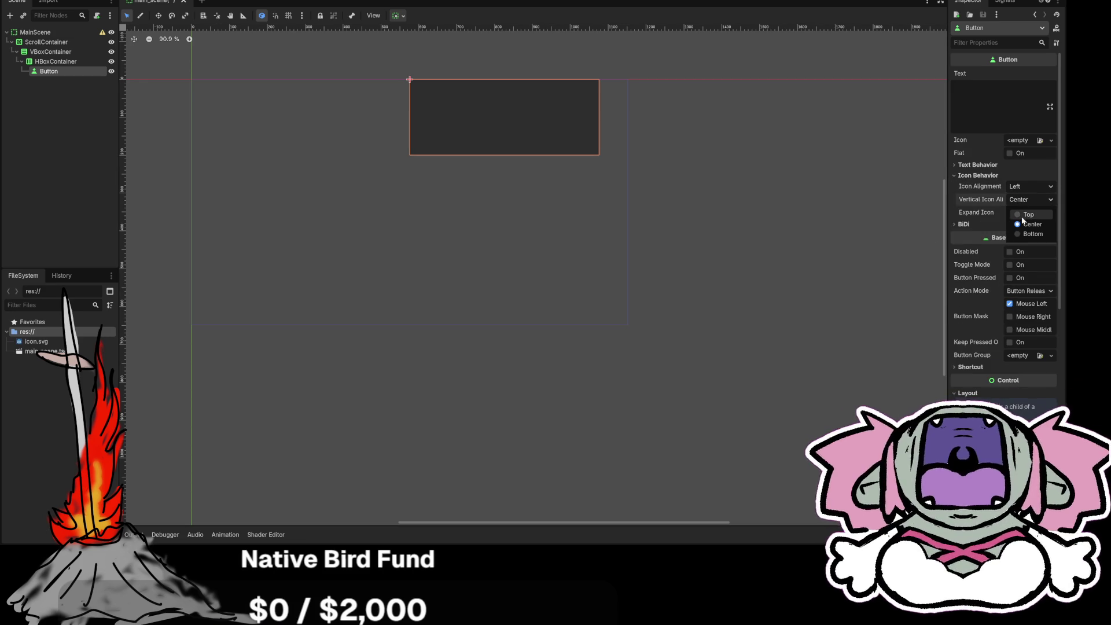
pyautogui.click(1028, 224)
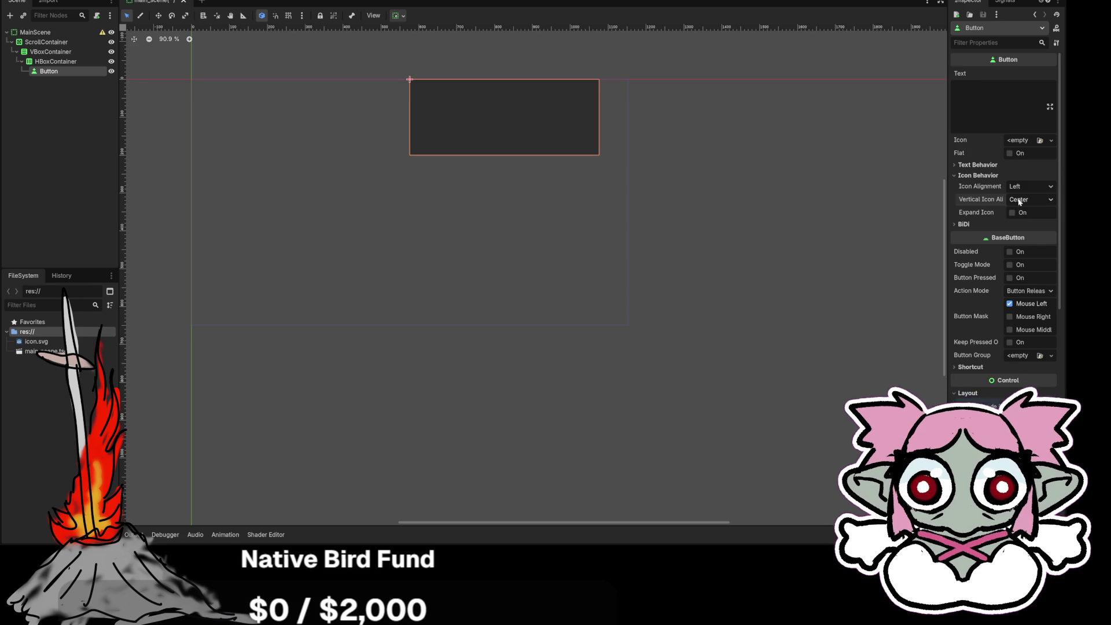
# Check the HBoxContainer's sizing properties, then return to the Button node
pyautogui.click(852, 211)
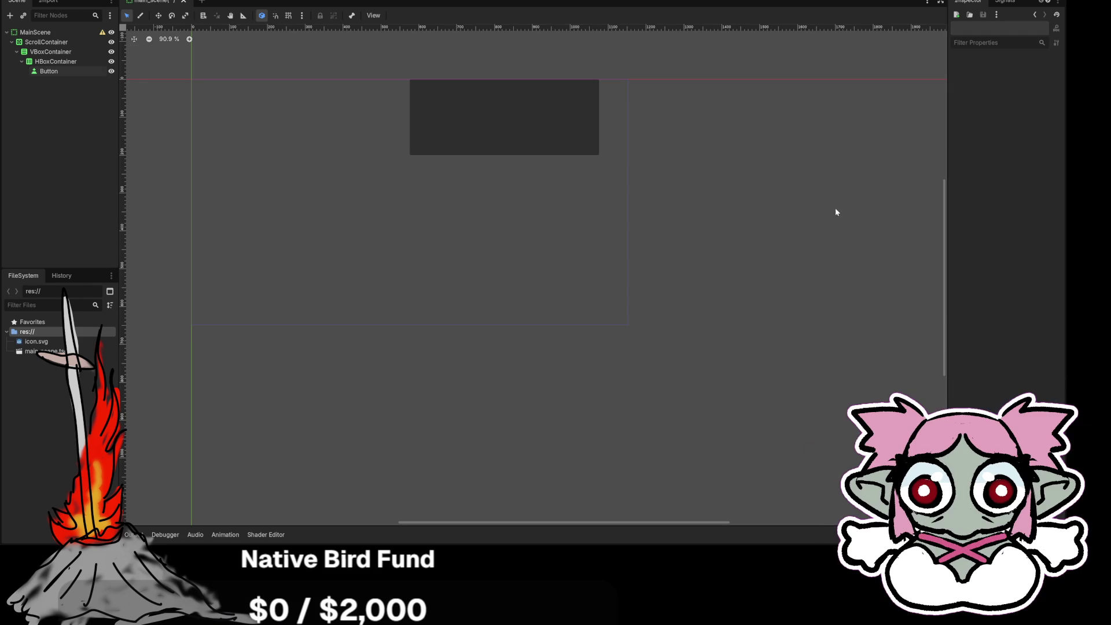
pyautogui.click(539, 110)
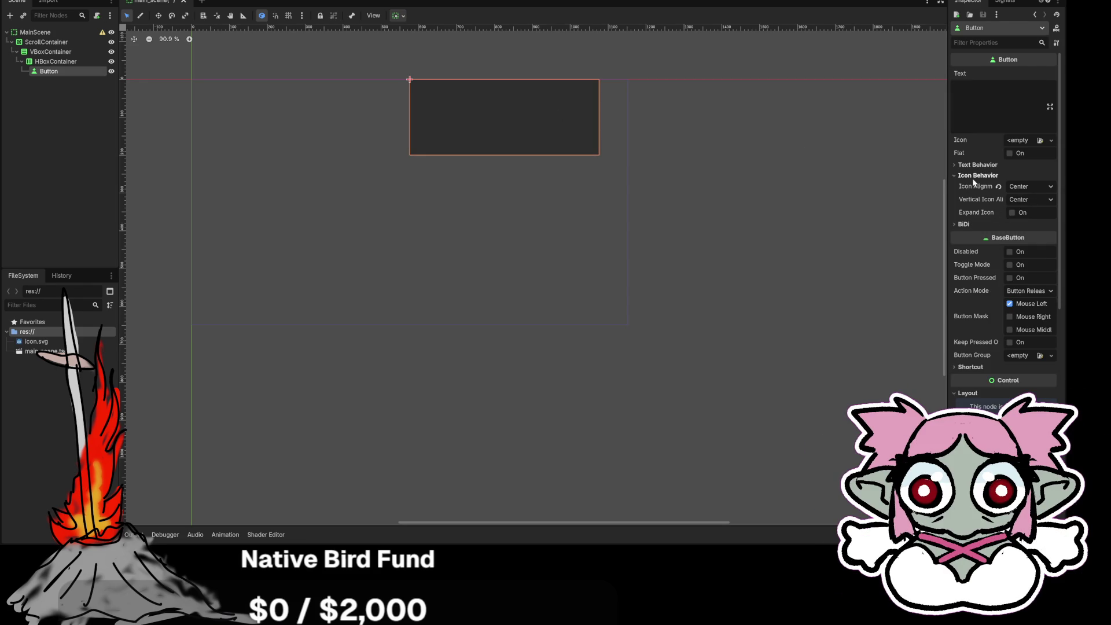
pyautogui.click(62, 64)
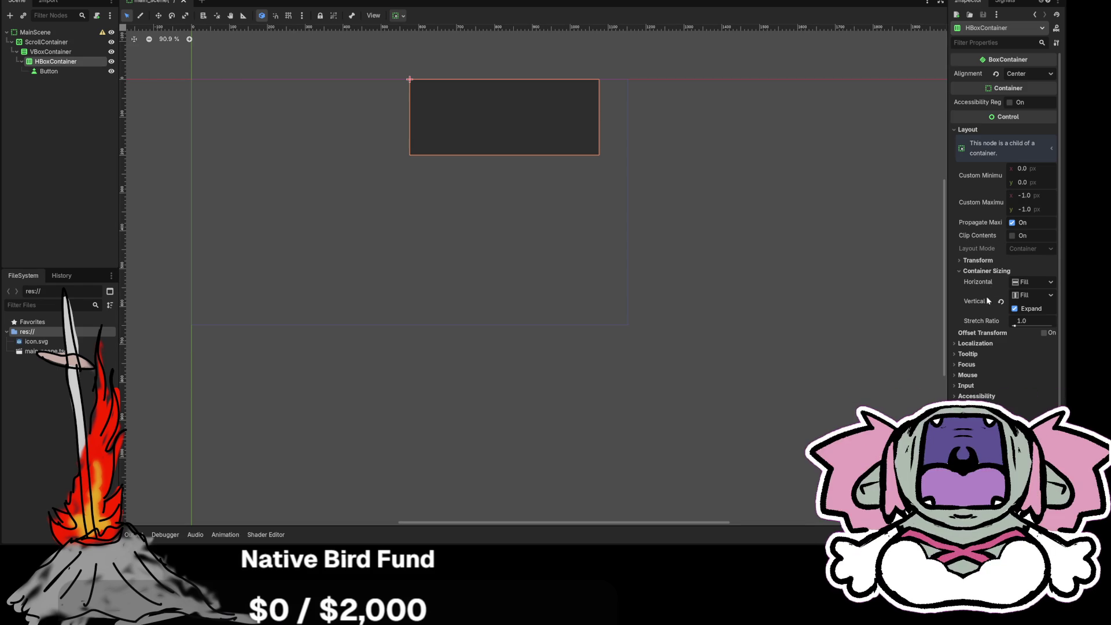
pyautogui.click(66, 73)
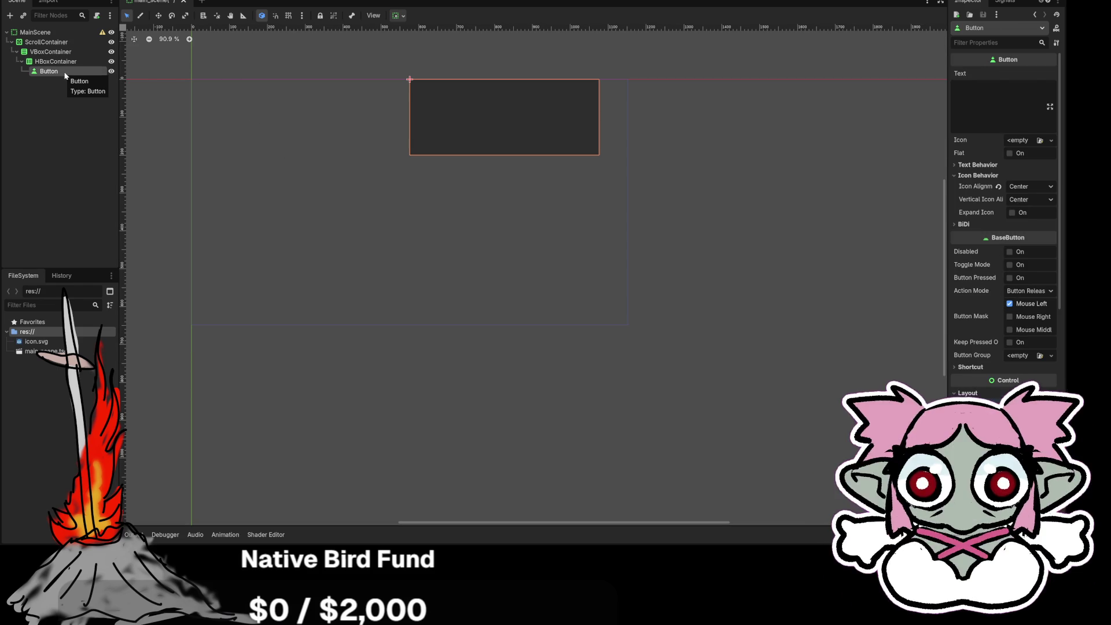
# Reset Icon Alignment to Left and start typing the Button's Text label 'Test'
pyautogui.click(998, 187)
pyautogui.click(976, 165)
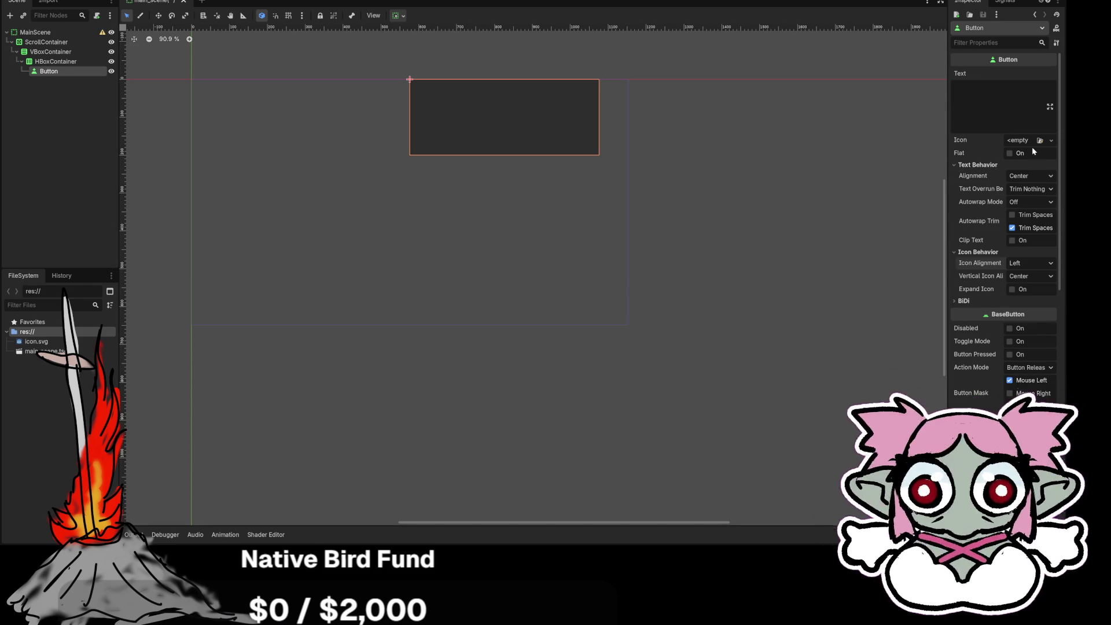
pyautogui.click(998, 95)
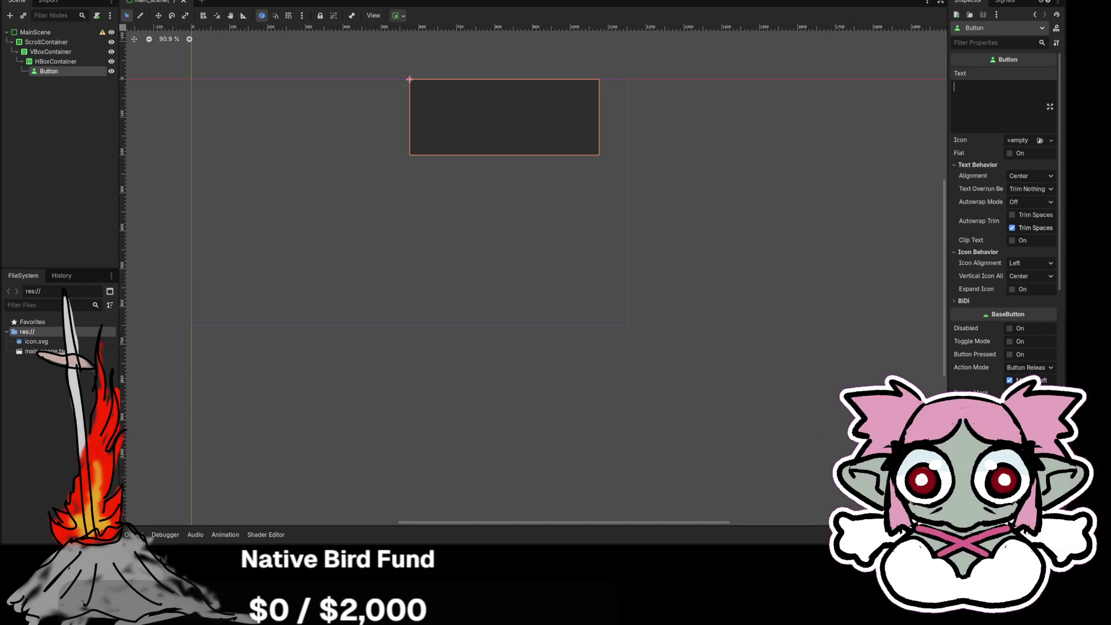
pyautogui.write('Tets')
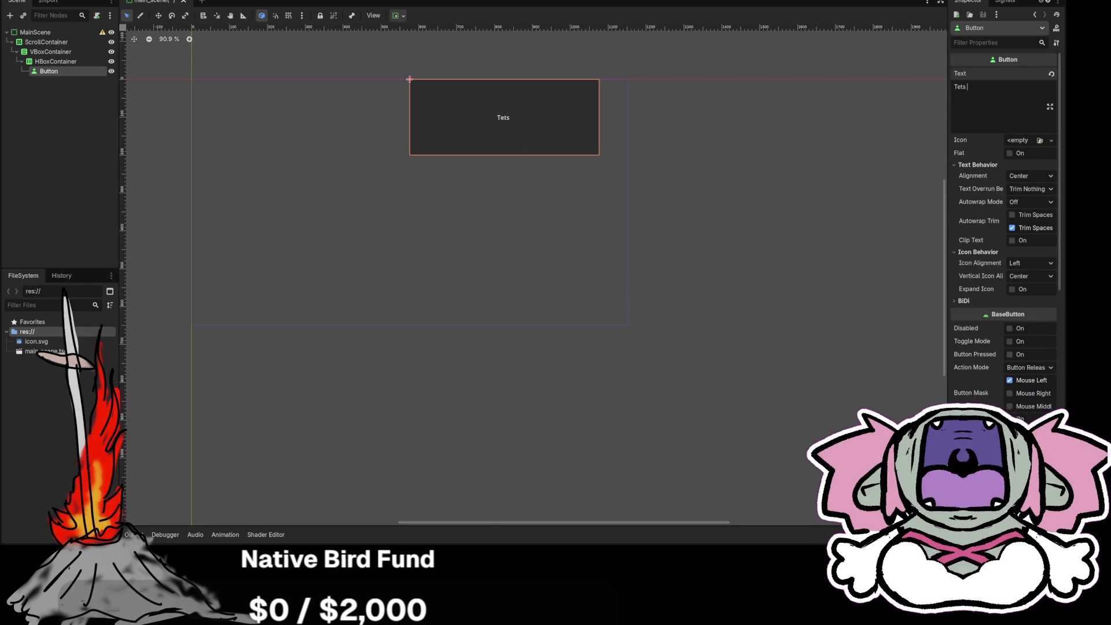
pyautogui.press('BackSpace')
pyautogui.press('BackSpace')
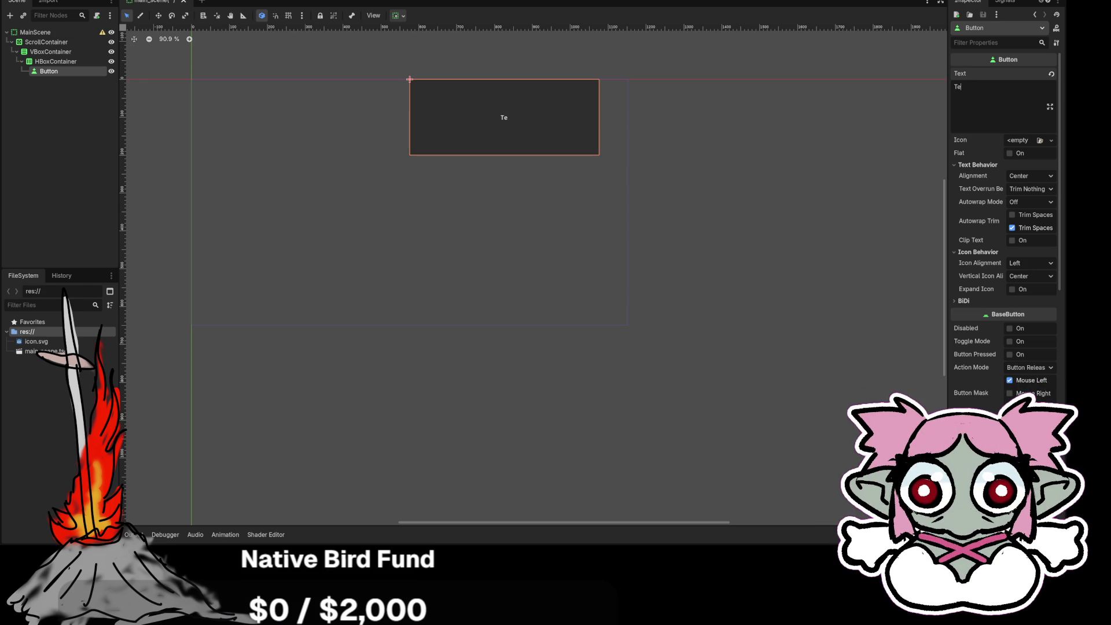
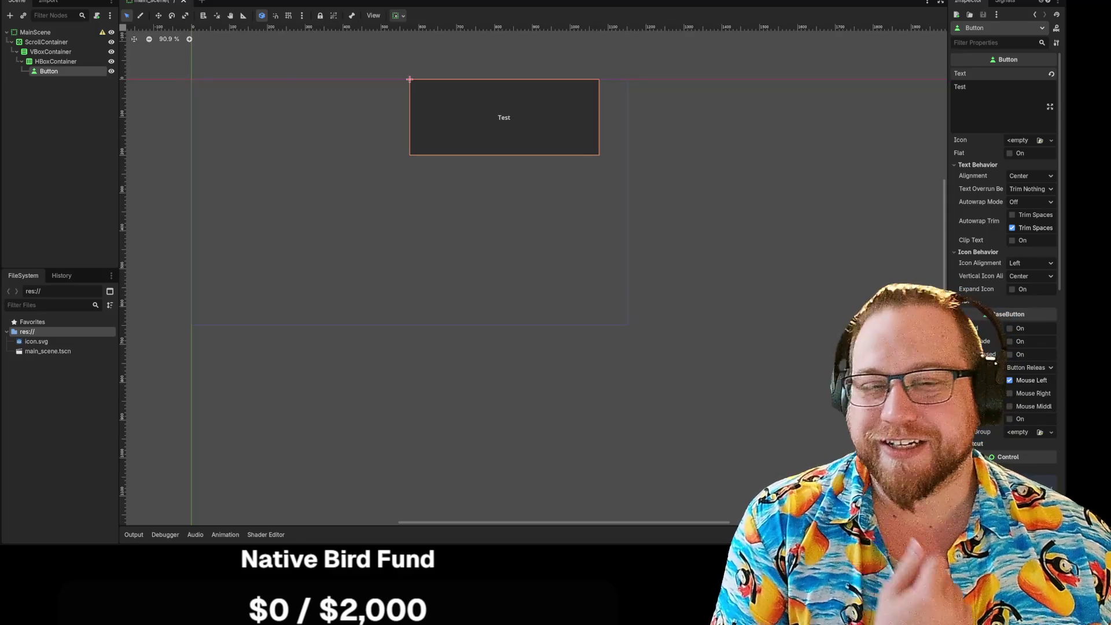
# Switch to the Discord window and view the board games room photo full-size
pyautogui.hotkey('alt', 'Tab')
pyautogui.scroll(-3, 357, 367)
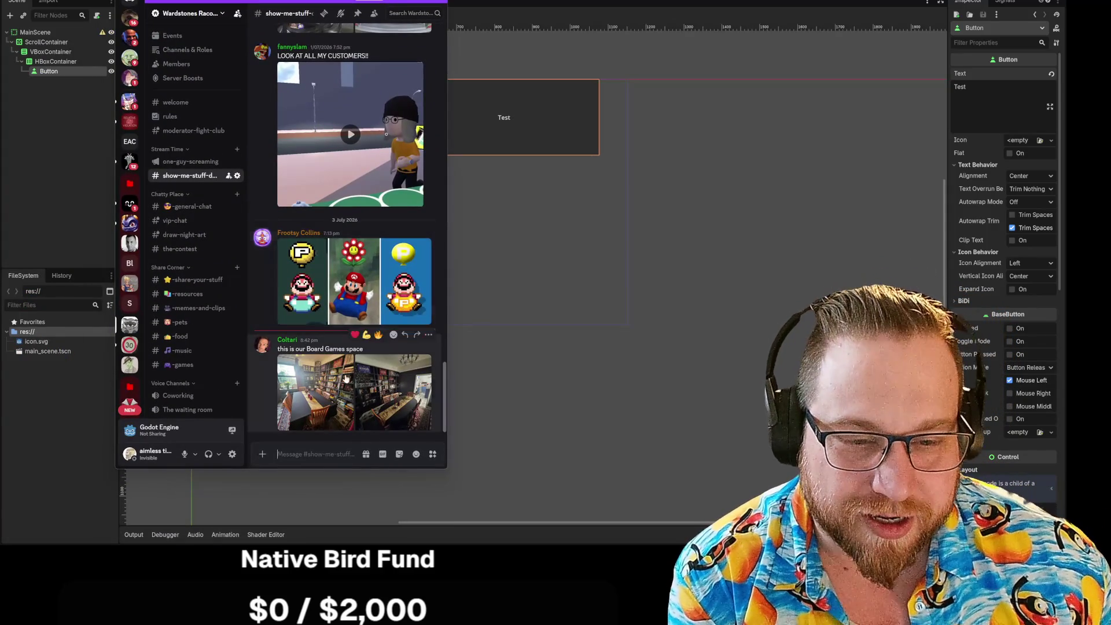
pyautogui.click(356, 368)
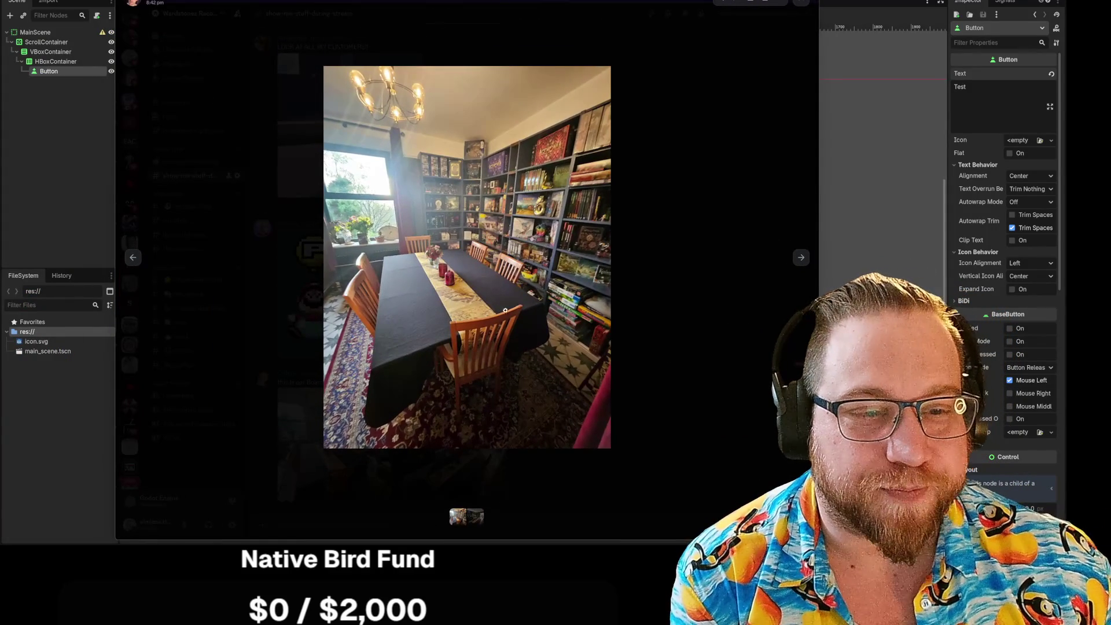
# Zoom in and out of each board games room photo, stepping through the set, then return to Godot
pyautogui.click(514, 333)
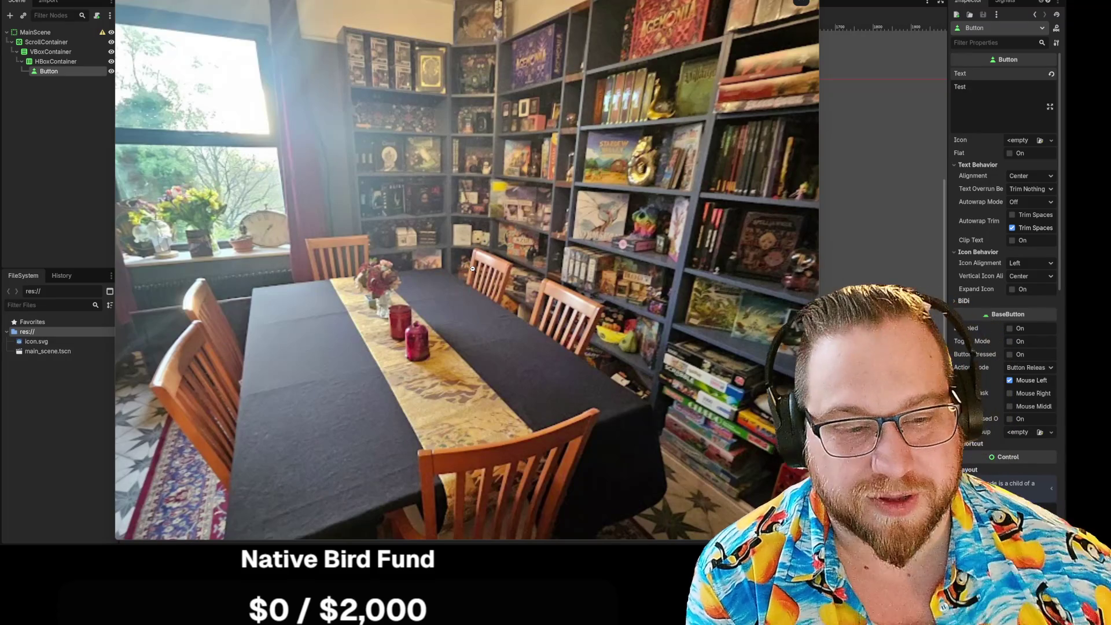
pyautogui.click(752, 282)
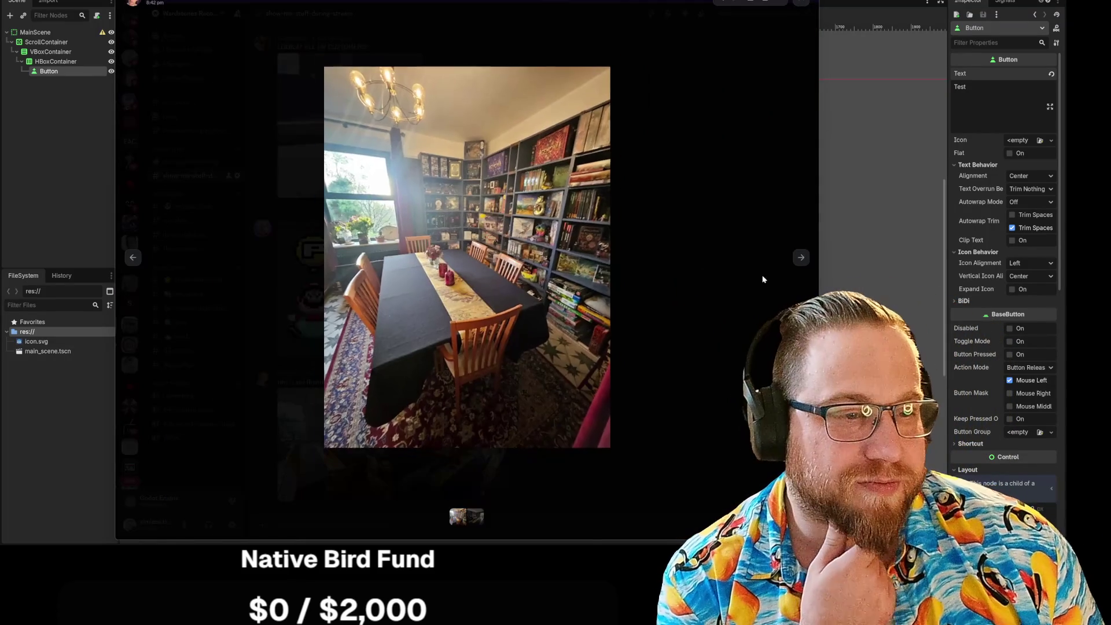
pyautogui.press('Right')
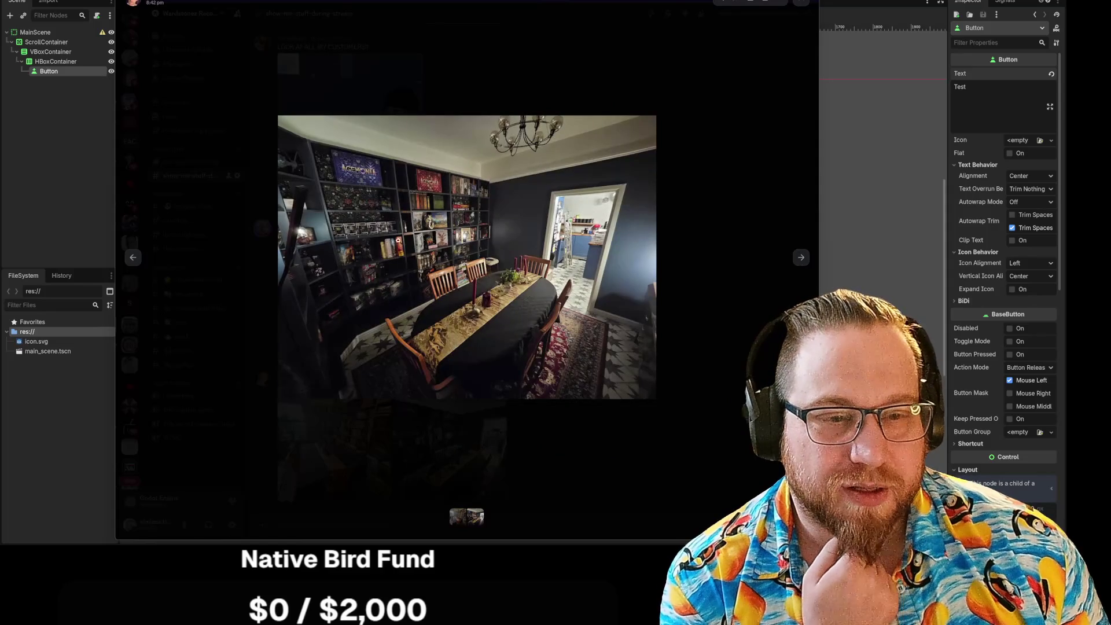
pyautogui.click(470, 217)
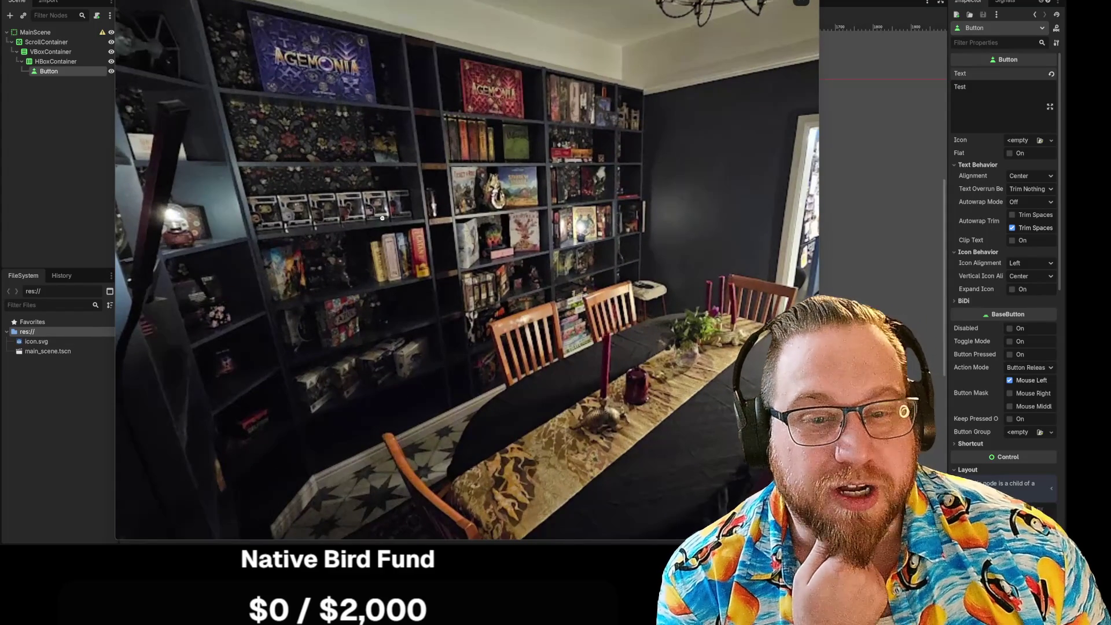
pyautogui.click(604, 180)
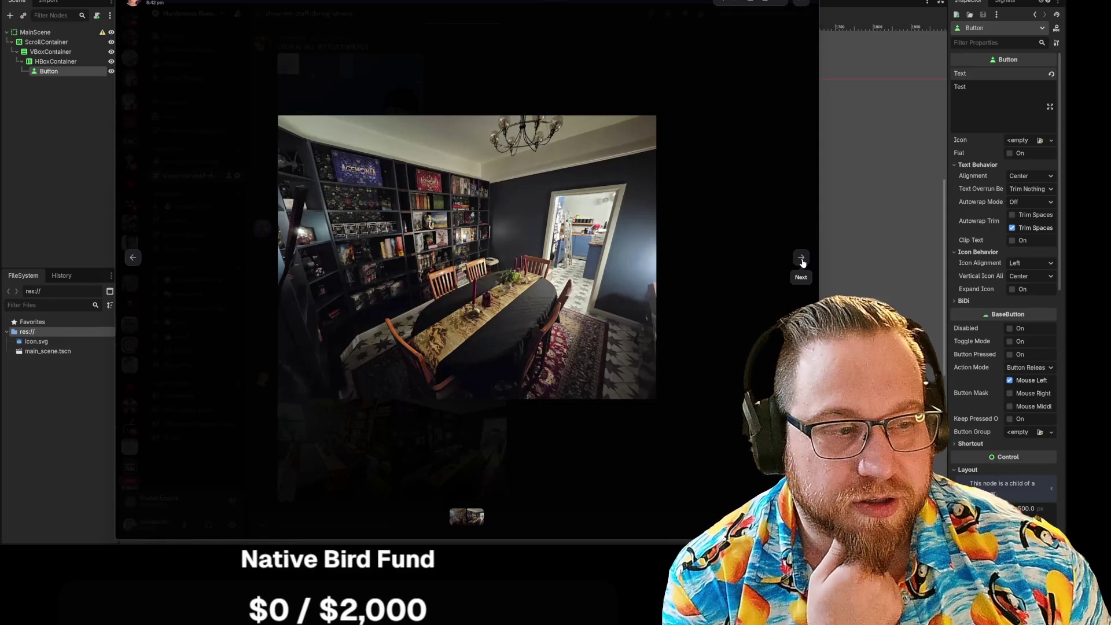
pyautogui.click(800, 258)
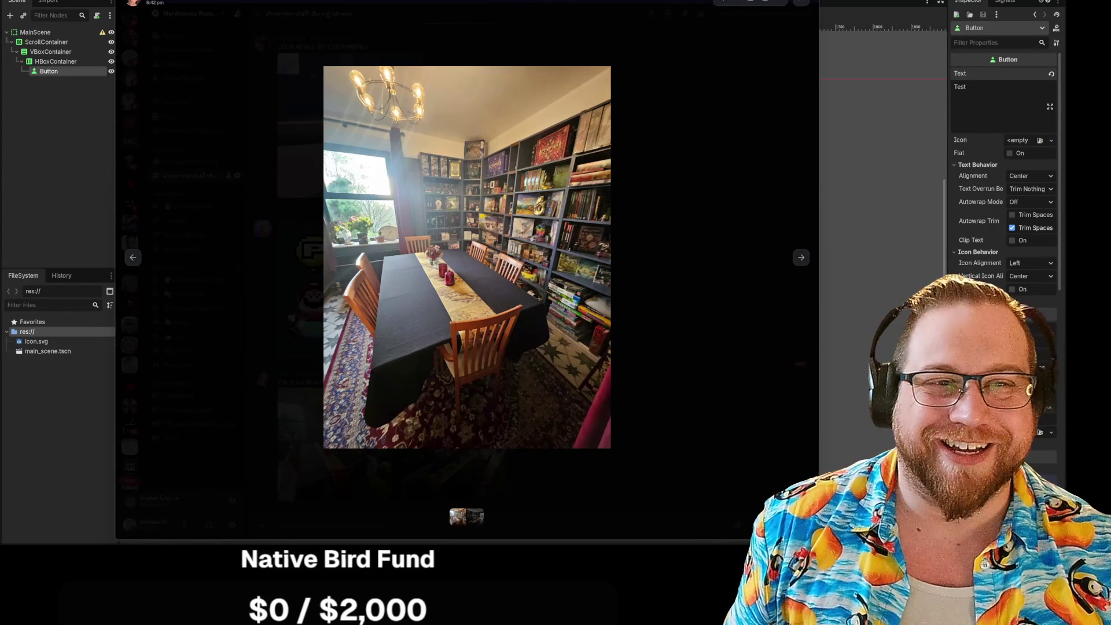
pyautogui.hotkey('ctrl', 'Right')
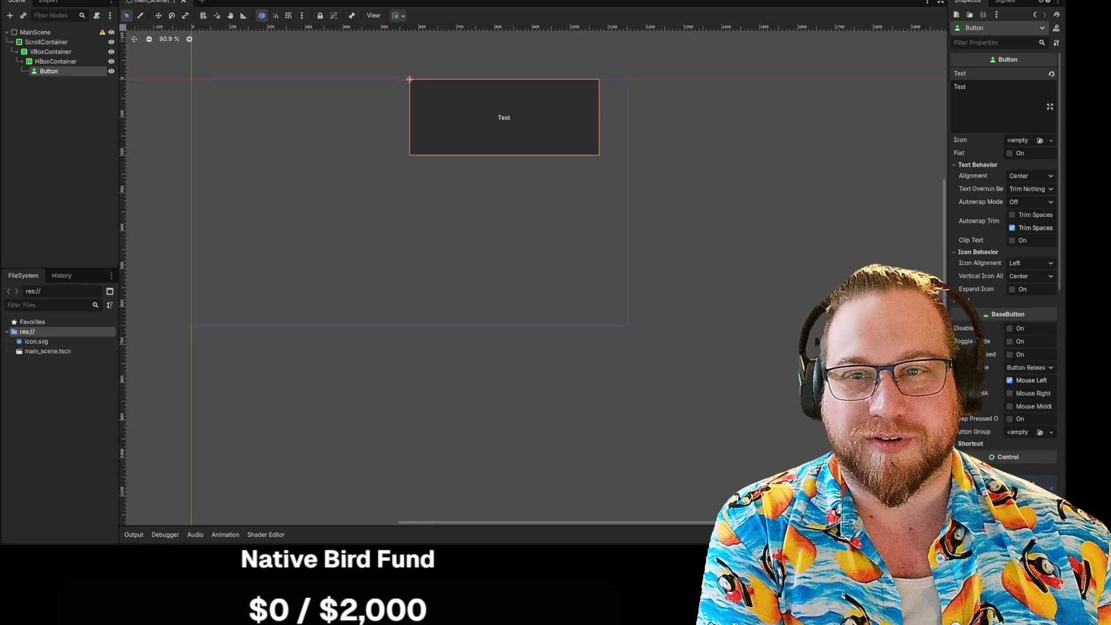
# Focus the Test button's Text field in the Inspector before leaving for the browser
pyautogui.click(17, 3)
pyautogui.click(29, 47)
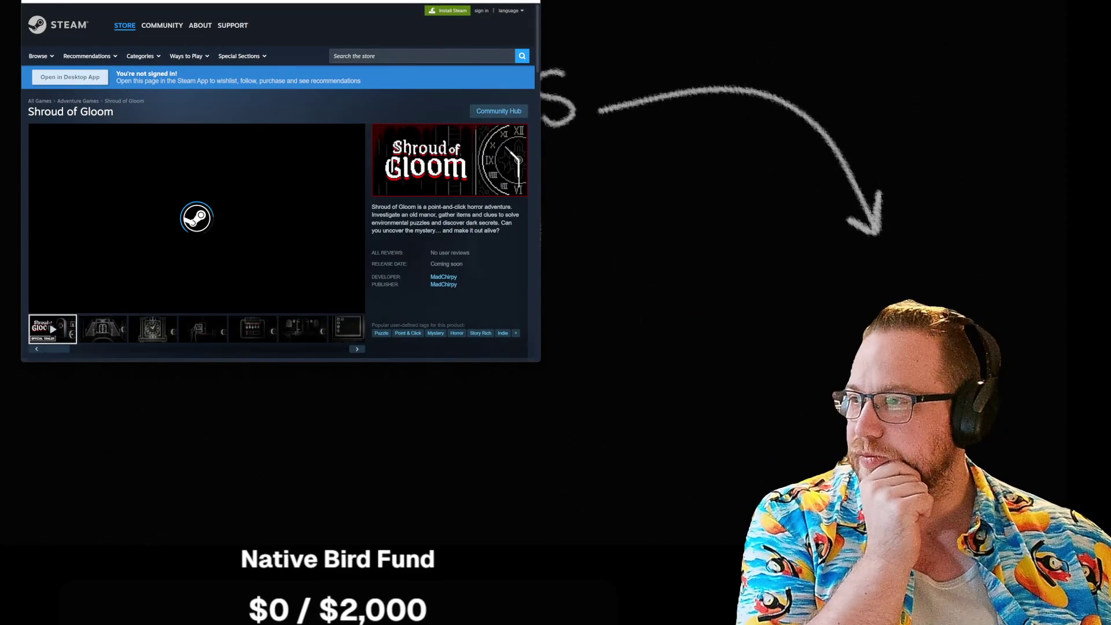
# Enlarge the Steam store window and watch the Shroud of Gloom trailer in the viewer
pyautogui.moveTo(540, 361)
pyautogui.mouseDown()
pyautogui.moveTo(799, 530)
pyautogui.moveTo(736, 513)
pyautogui.mouseUp()
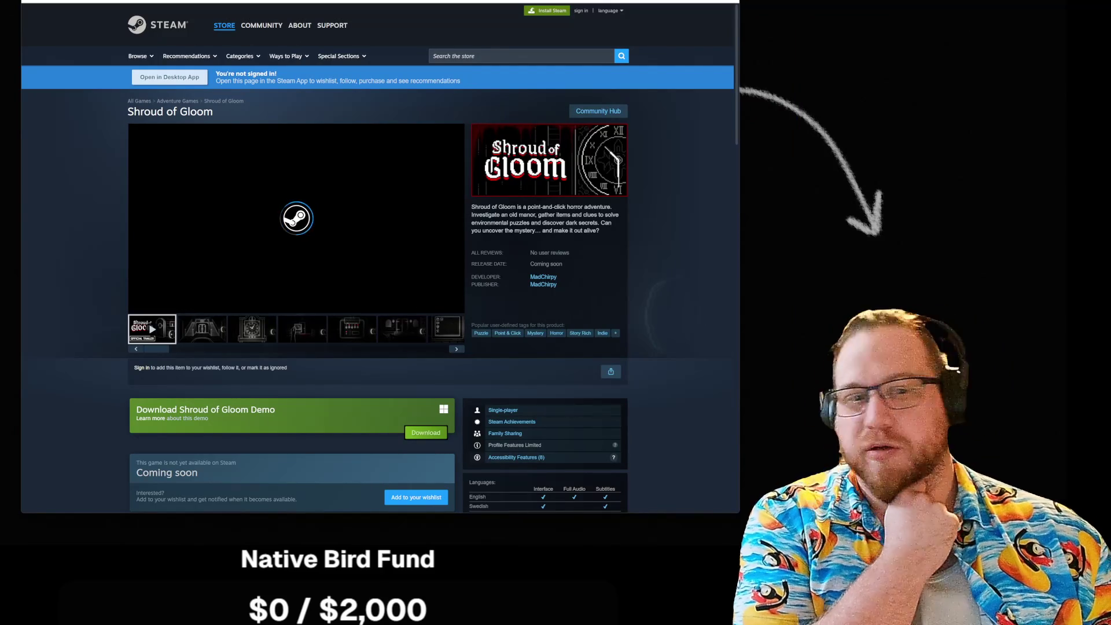
pyautogui.click(440, 306)
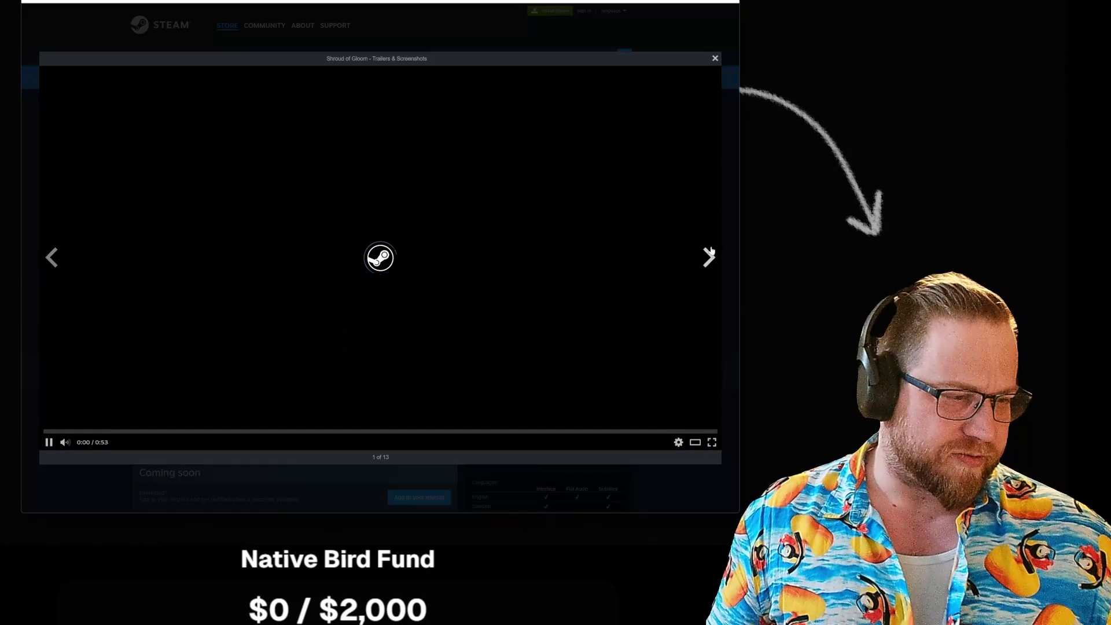
pyautogui.click(728, 188)
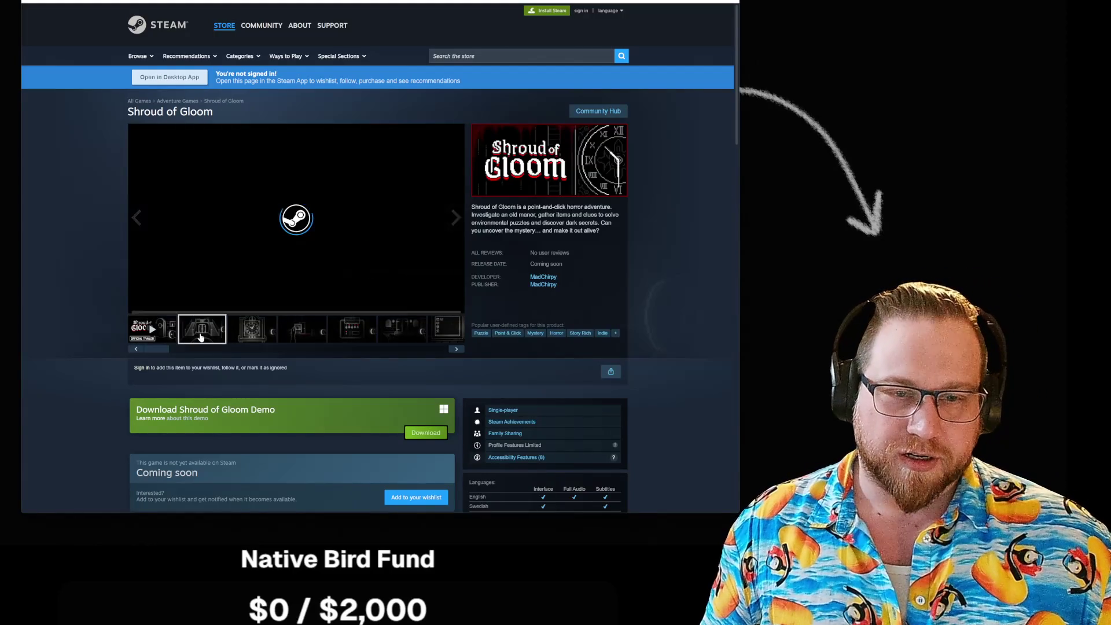
# Step through screenshots 2 to 5 of 13 — clock, hand-holding-photo, control panel — then leave for the image results
pyautogui.click(442, 306)
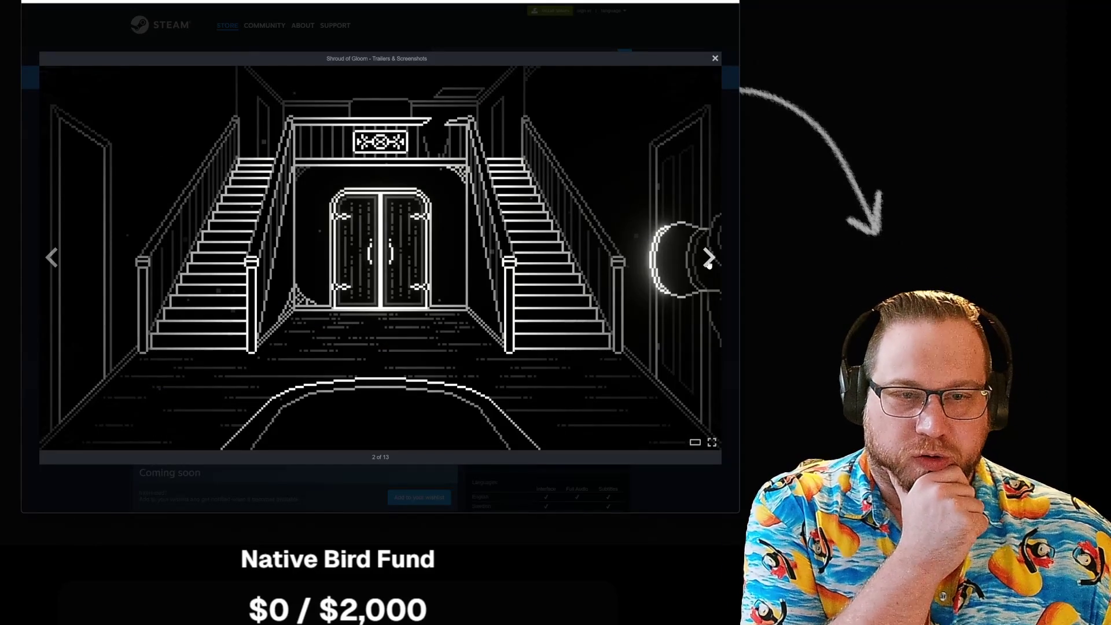
pyautogui.click(708, 258)
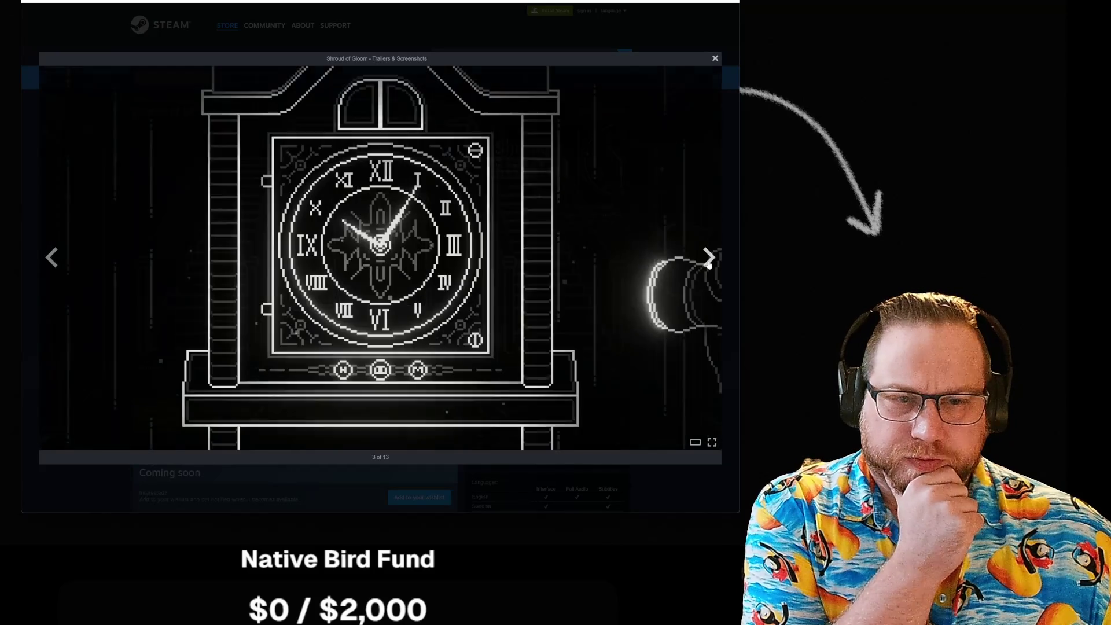
pyautogui.moveTo(381, 260)
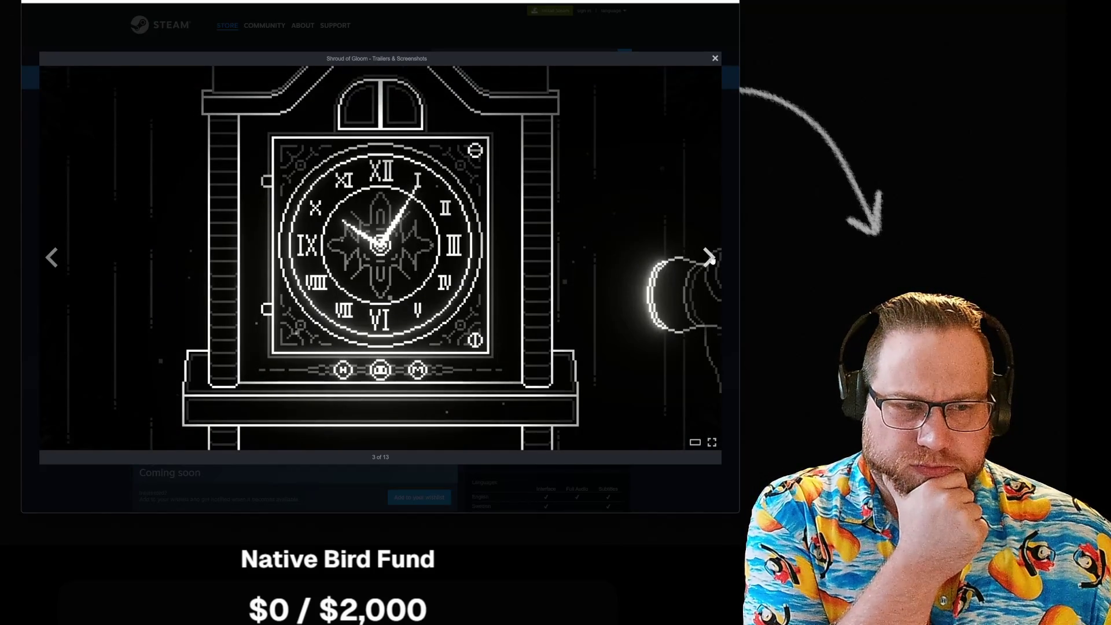
pyautogui.click(708, 259)
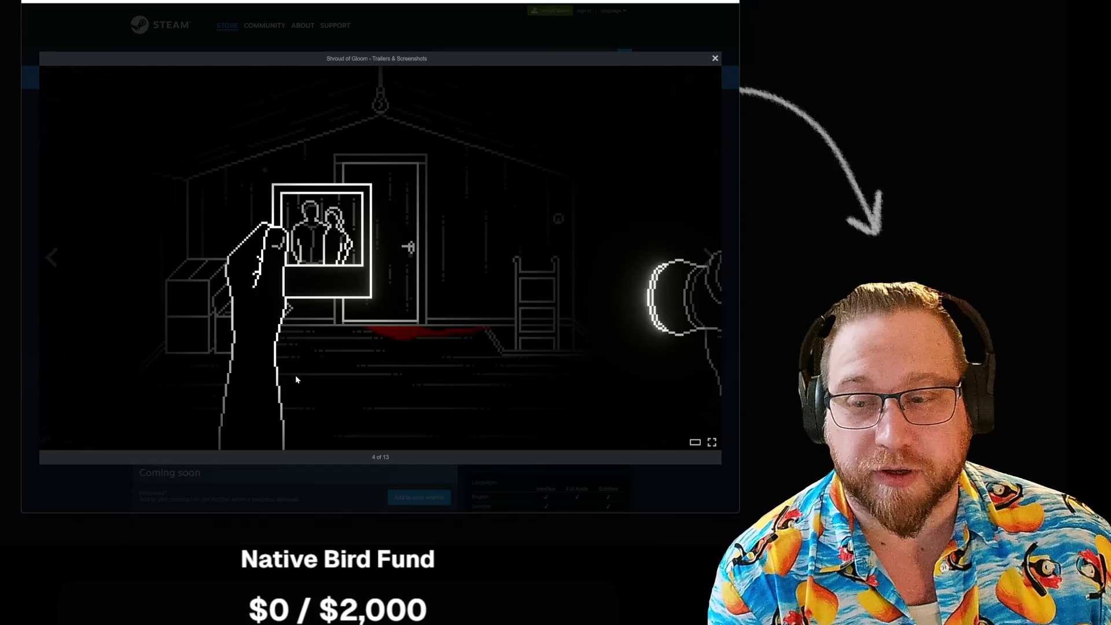
pyautogui.click(708, 257)
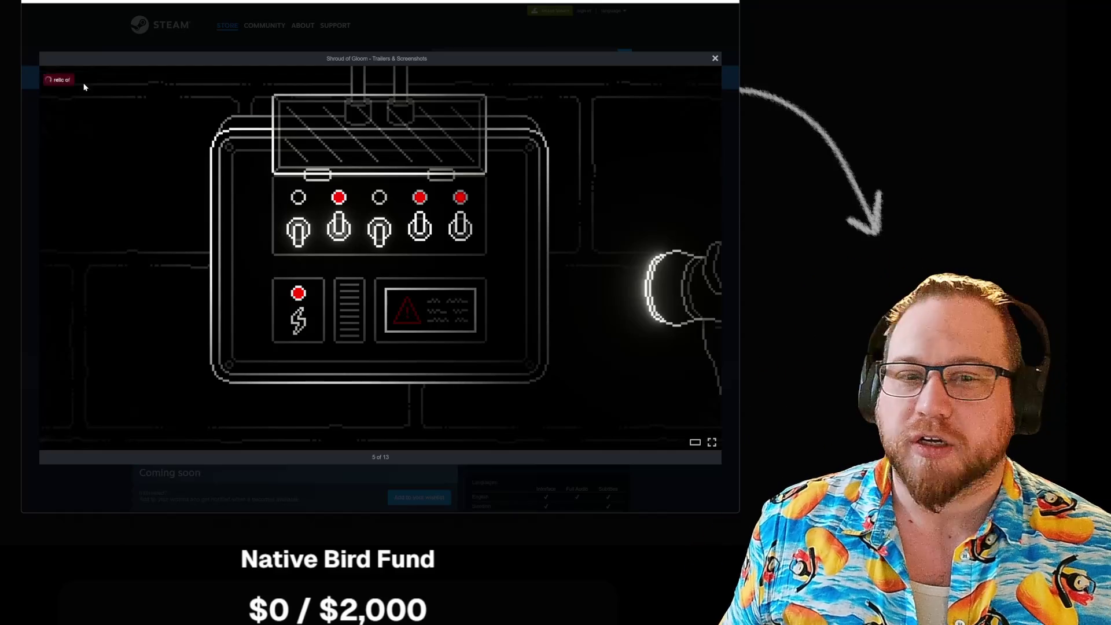
pyautogui.hotkey('alt', 'Tab')
# Position and enlarge the shroud of Turin results window and preview the Unseen Photo Fair image
pyautogui.moveTo(466, 68); pyautogui.dragTo(298, 3)
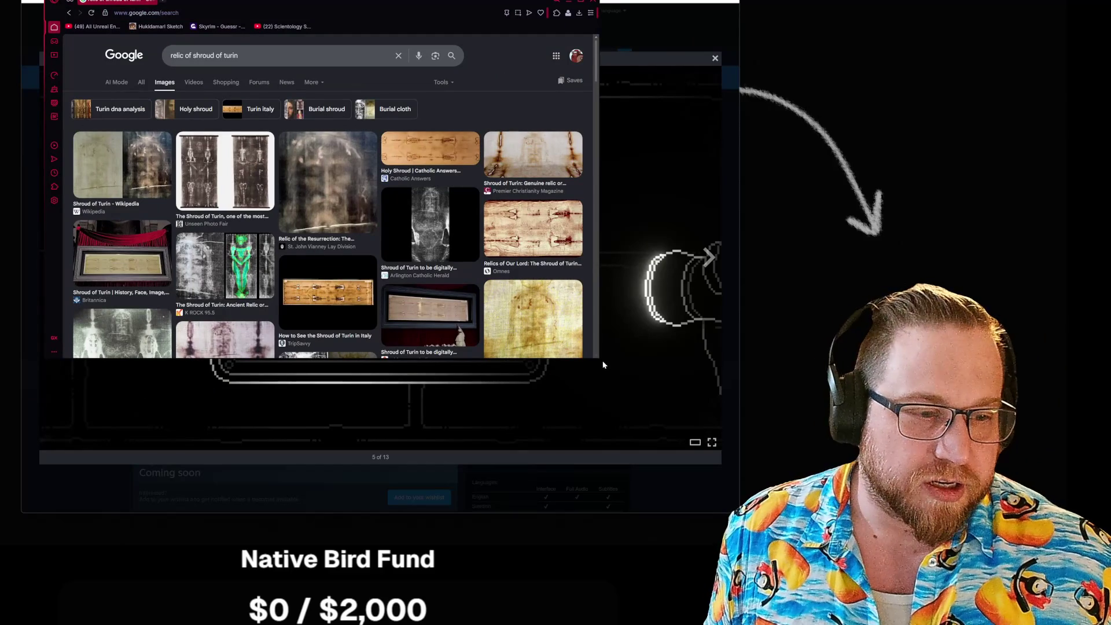
pyautogui.moveTo(604, 364); pyautogui.dragTo(767, 502)
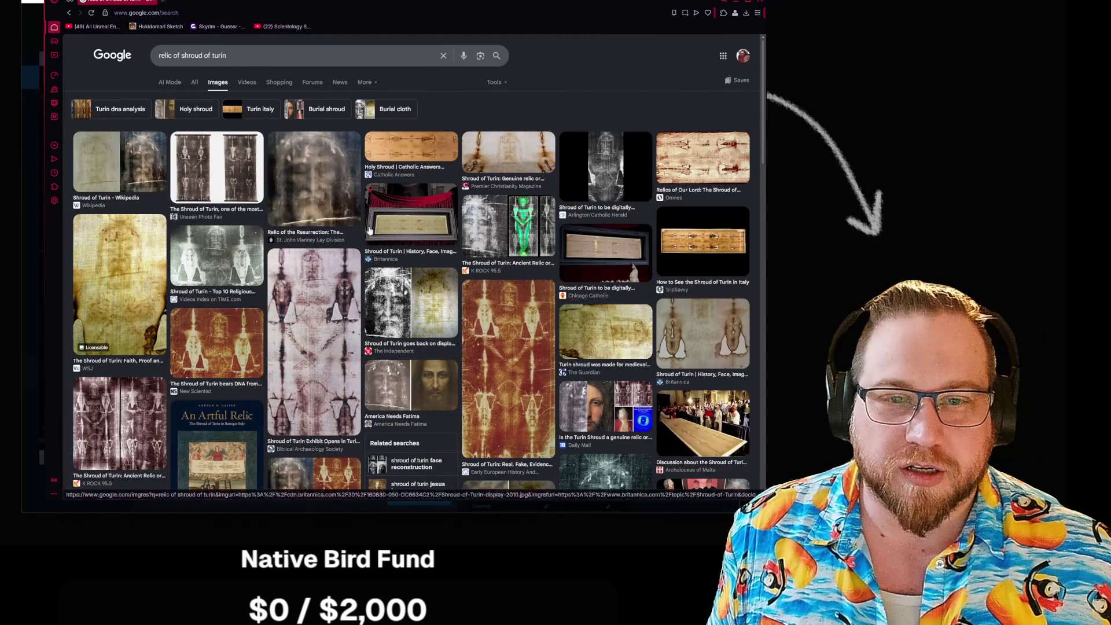
pyautogui.click(212, 165)
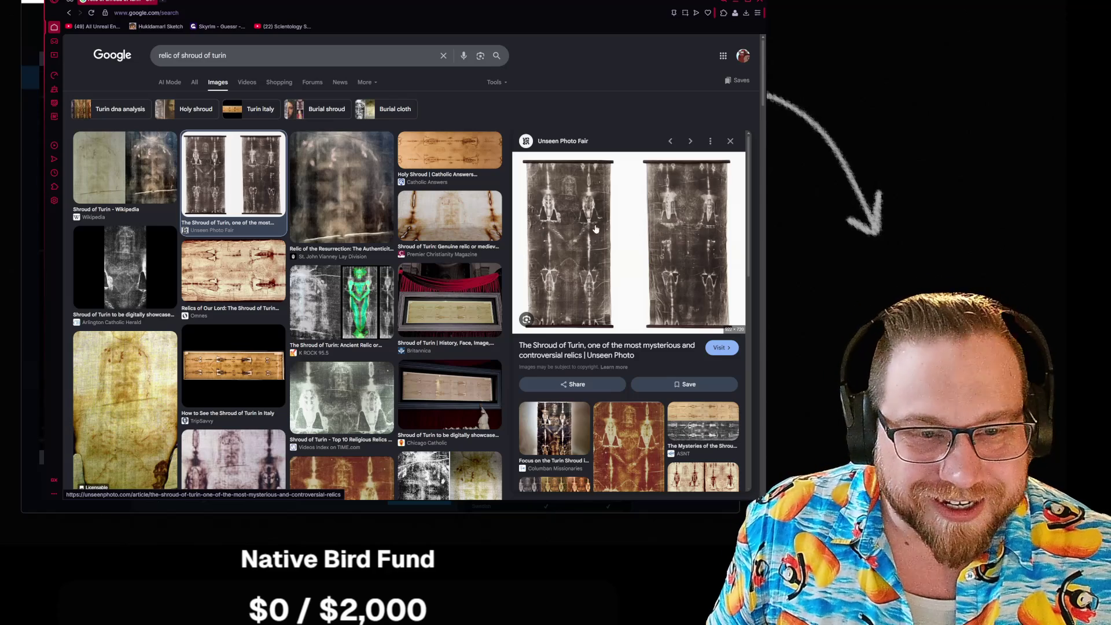
pyautogui.scroll(-3, 625, 240)
pyautogui.scroll(3, 591, 240)
pyautogui.scroll(-5, 512, 240)
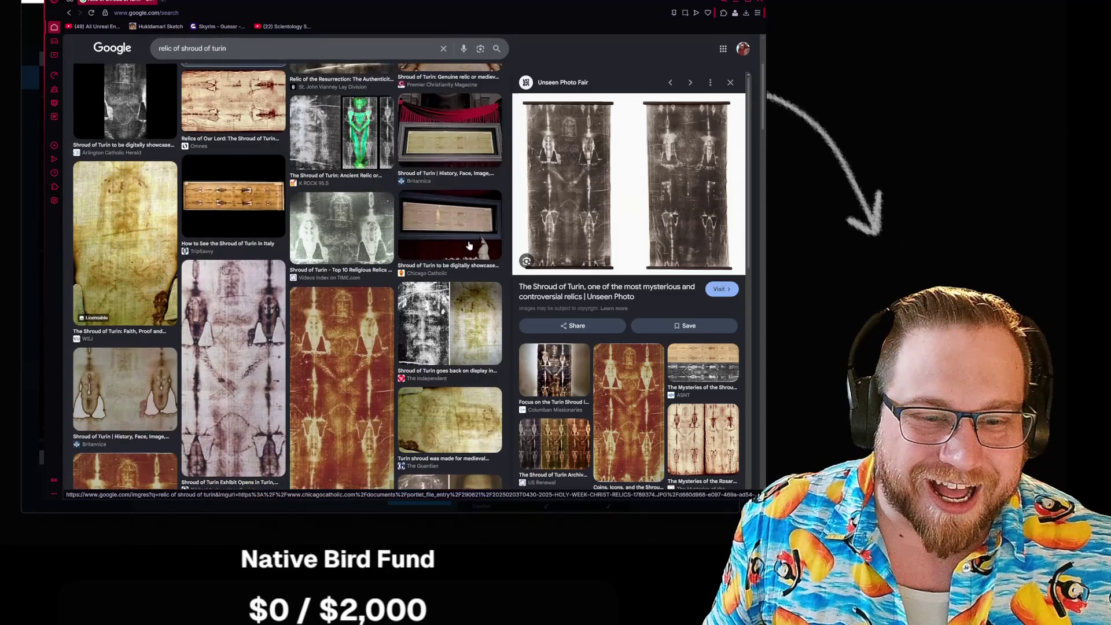
pyautogui.scroll(-3, 499, 238)
pyautogui.scroll(-3, 487, 237)
pyautogui.scroll(-1, 476, 236)
pyautogui.scroll(-1, 475, 237)
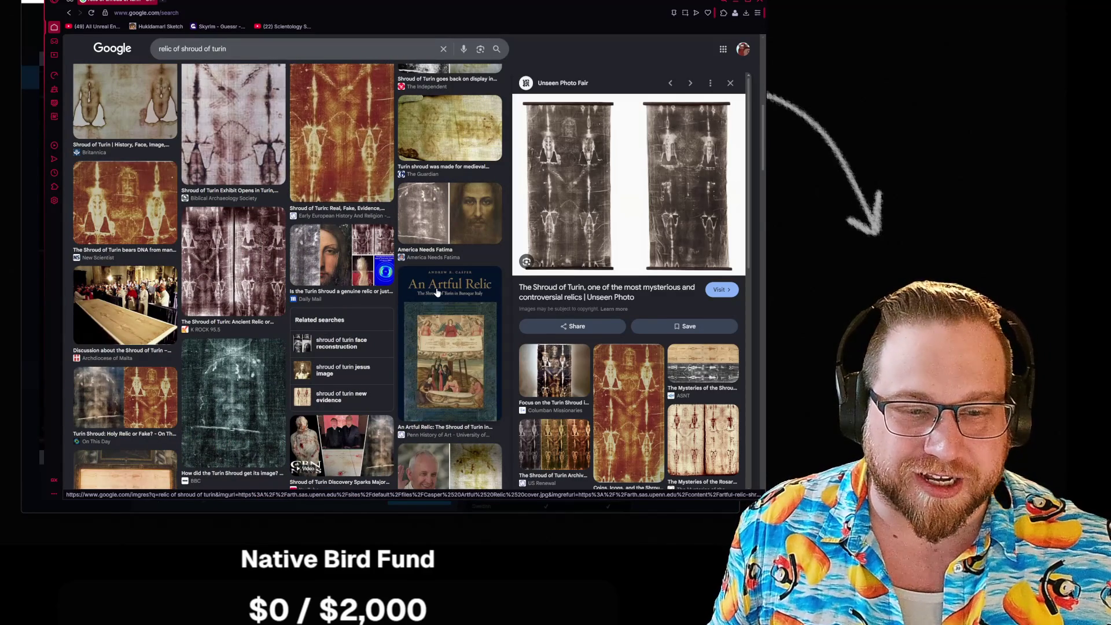
pyautogui.scroll(10, 439, 294)
pyautogui.scroll(3, 156, 149)
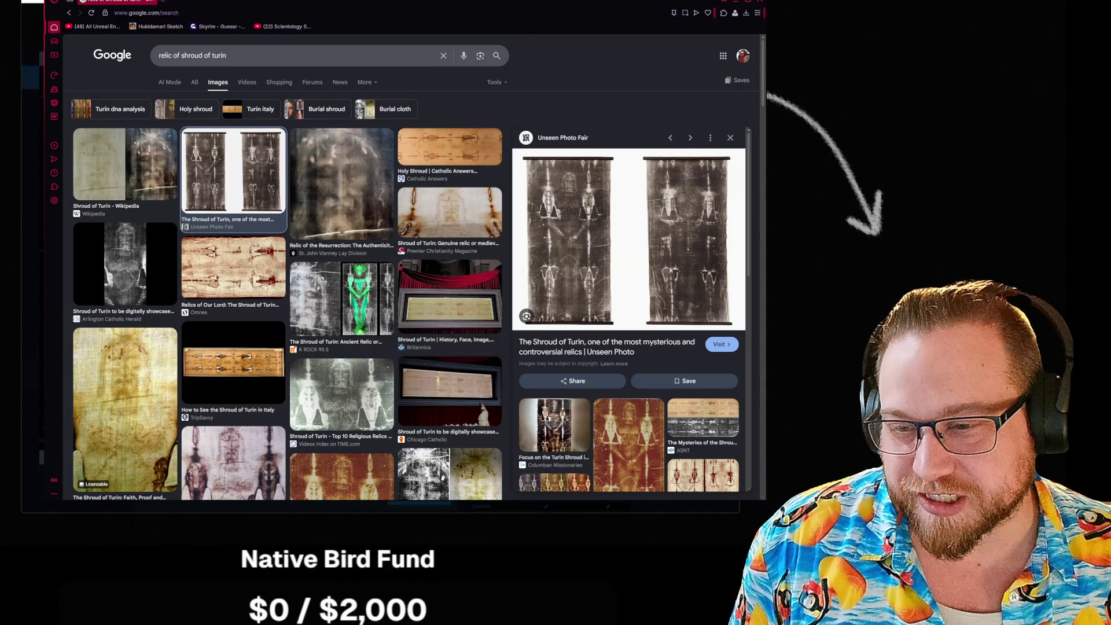
pyautogui.click(155, 174)
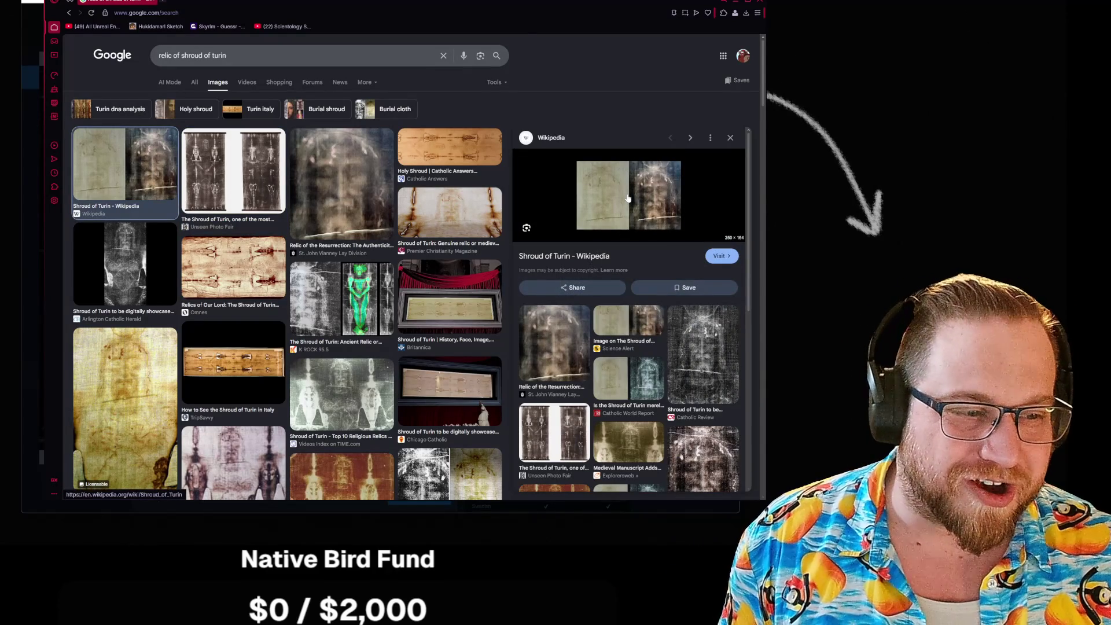
# View the Wikipedia shroud image in its own tab, close it, and preview the Relic of the Resurrection image
pyautogui.rightClick(628, 199)
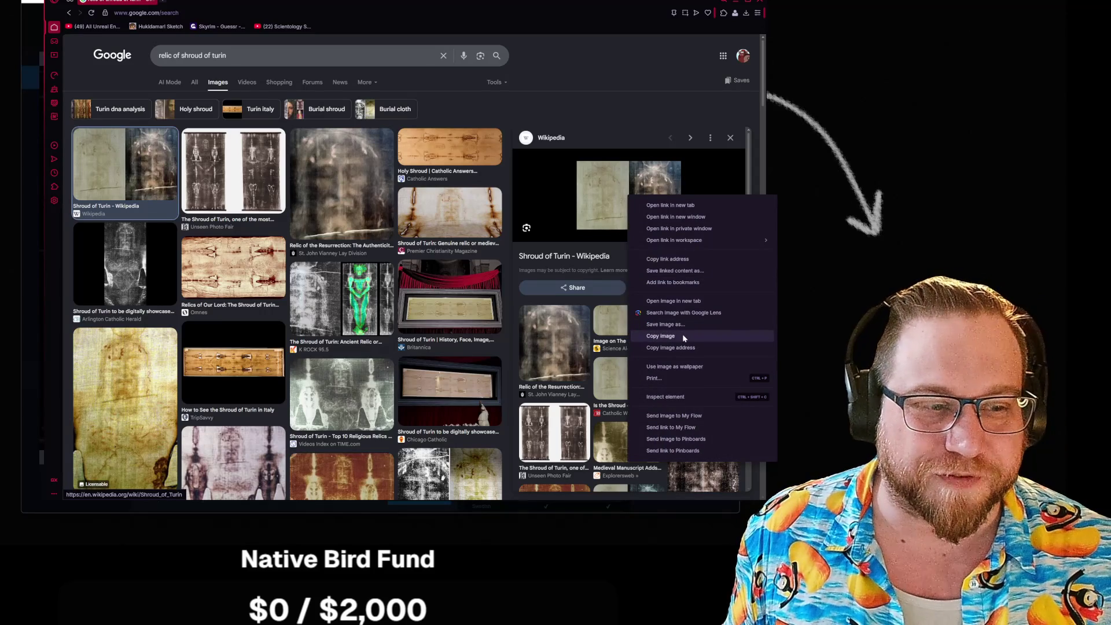
pyautogui.click(702, 301)
pyautogui.click(208, 3)
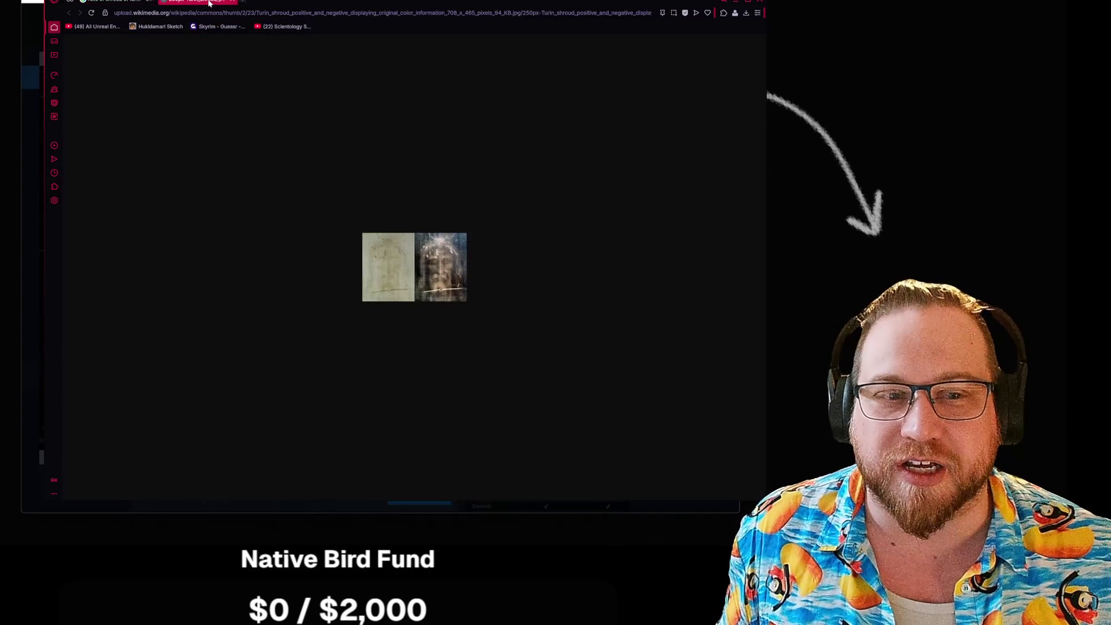
pyautogui.click(233, 3)
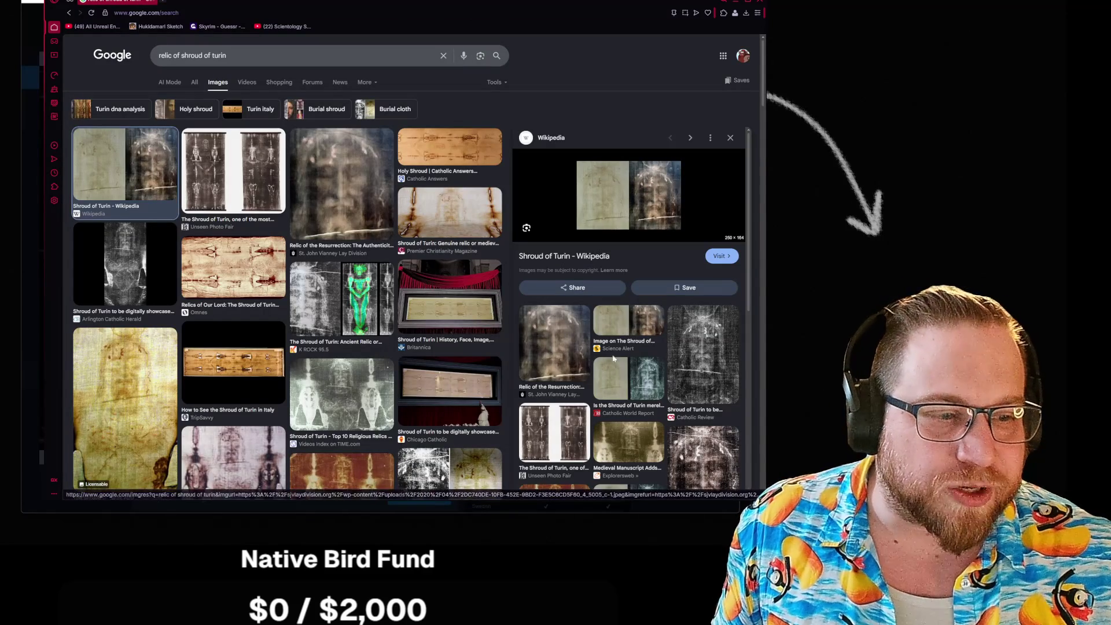
pyautogui.click(552, 354)
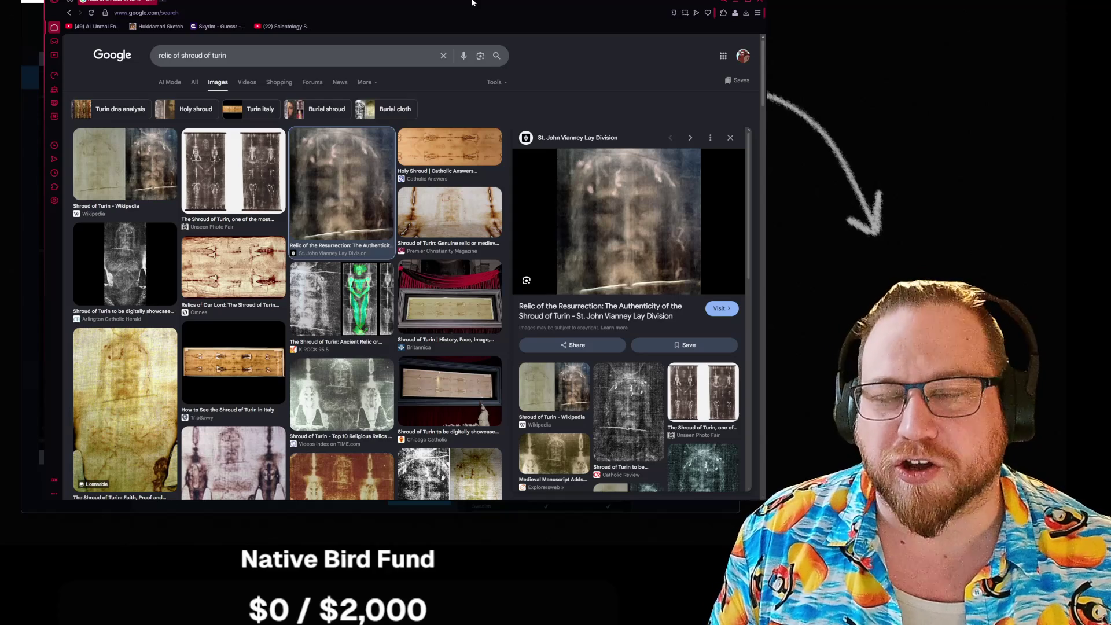
pyautogui.moveTo(629, 222)
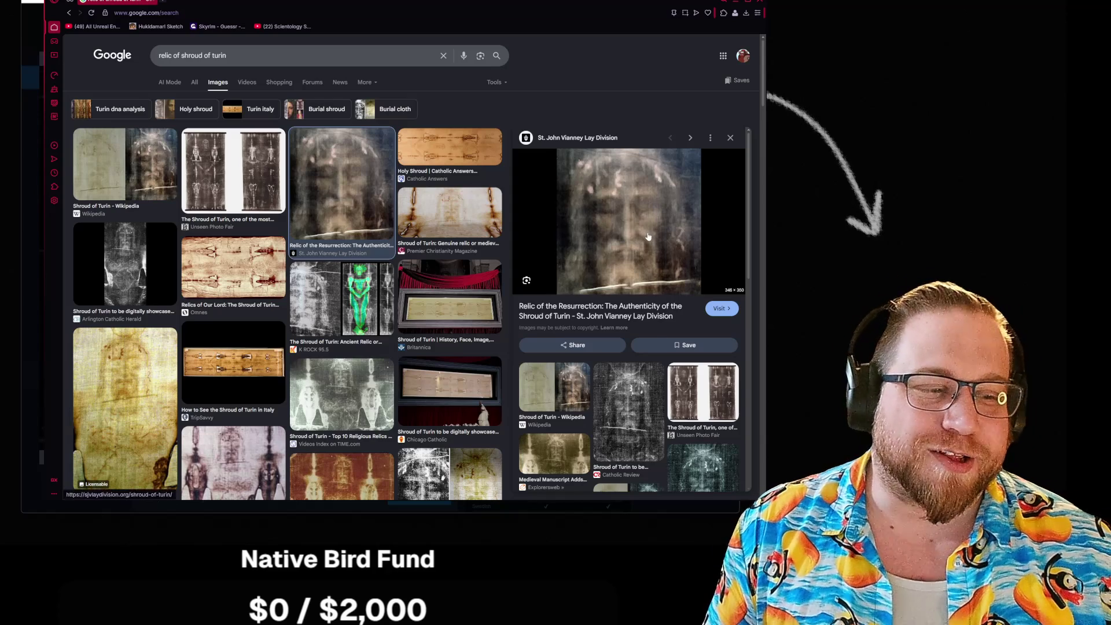
# Shrink the results window and shift it right so the Steam window shows behind
pyautogui.moveTo(752, 502)
pyautogui.mouseDown()
pyautogui.moveTo(662, 423)
pyautogui.moveTo(721, 483)
pyautogui.mouseUp()
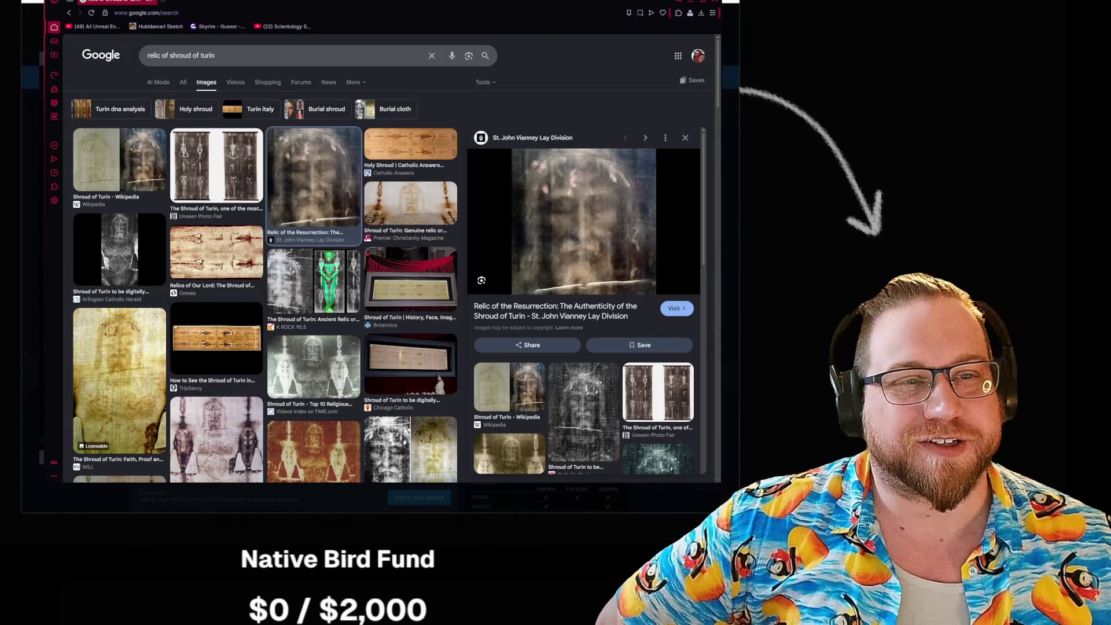
pyautogui.moveTo(489, 2); pyautogui.dragTo(607, 6)
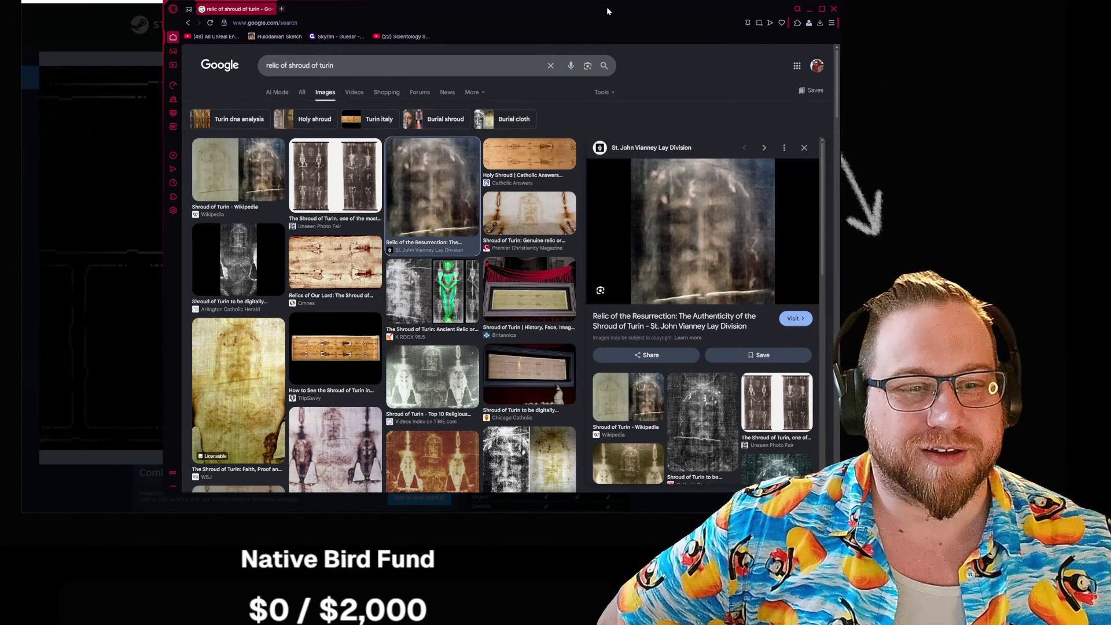
# Page through Shroud of Gloom screenshots 6 to 11 — doorway, desktop, kitchen, map, night drive, castle door — then return to the image results
pyautogui.hotkey('alt', 'Tab')
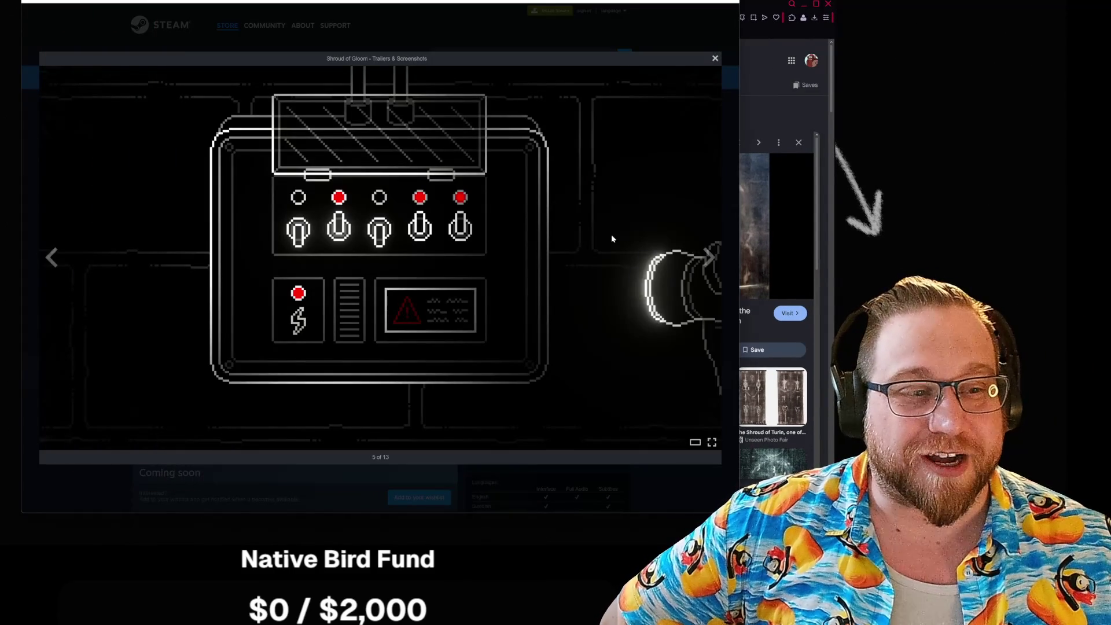
pyautogui.press('Right')
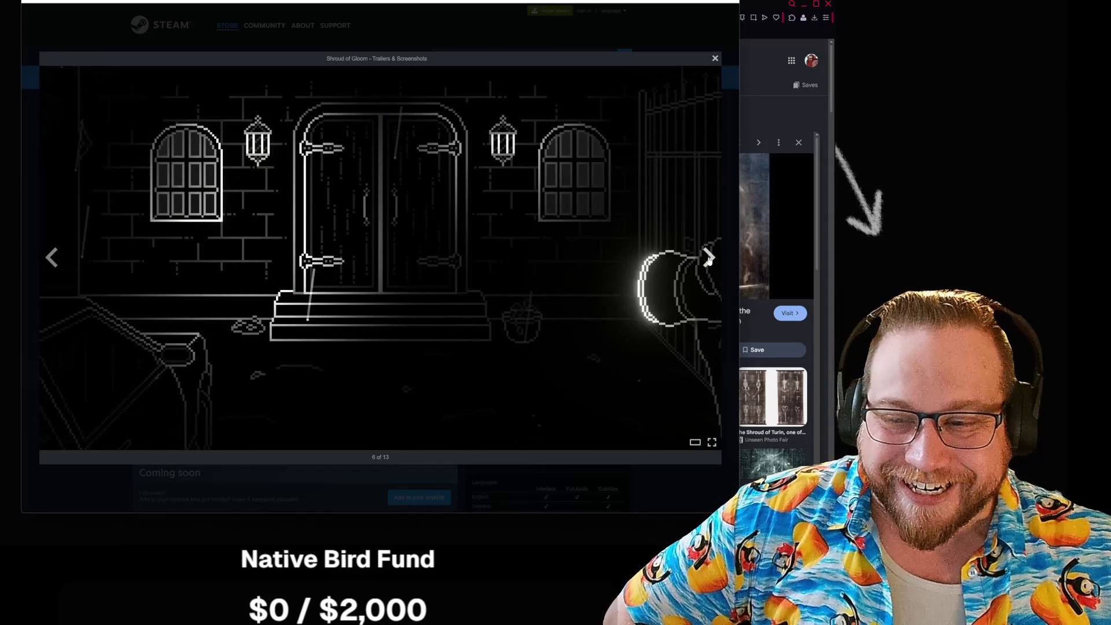
pyautogui.click(708, 256)
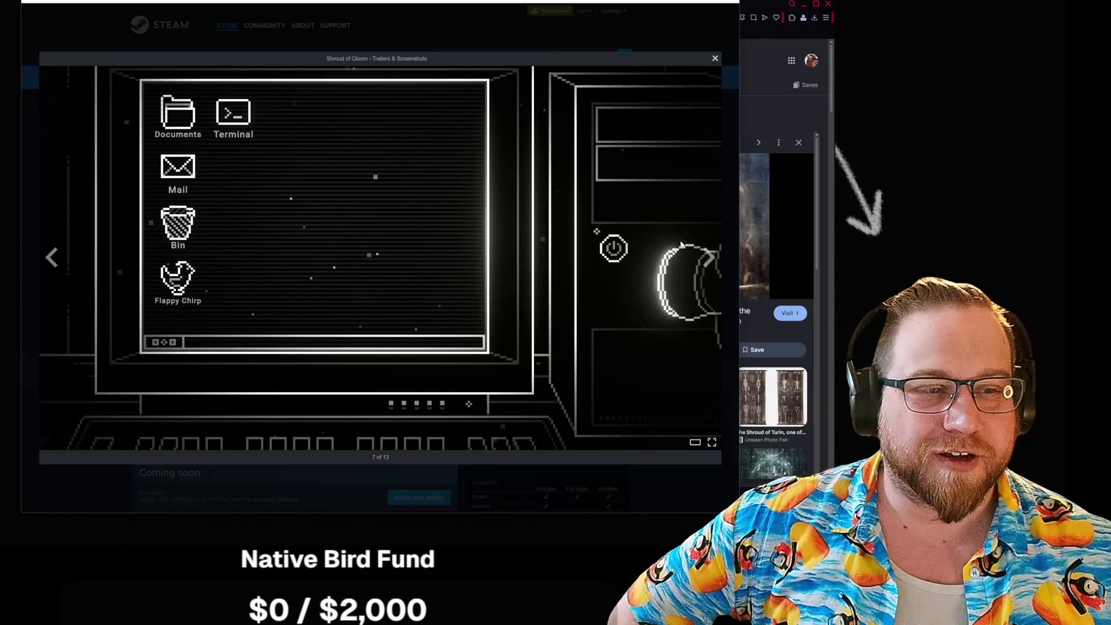
pyautogui.click(709, 258)
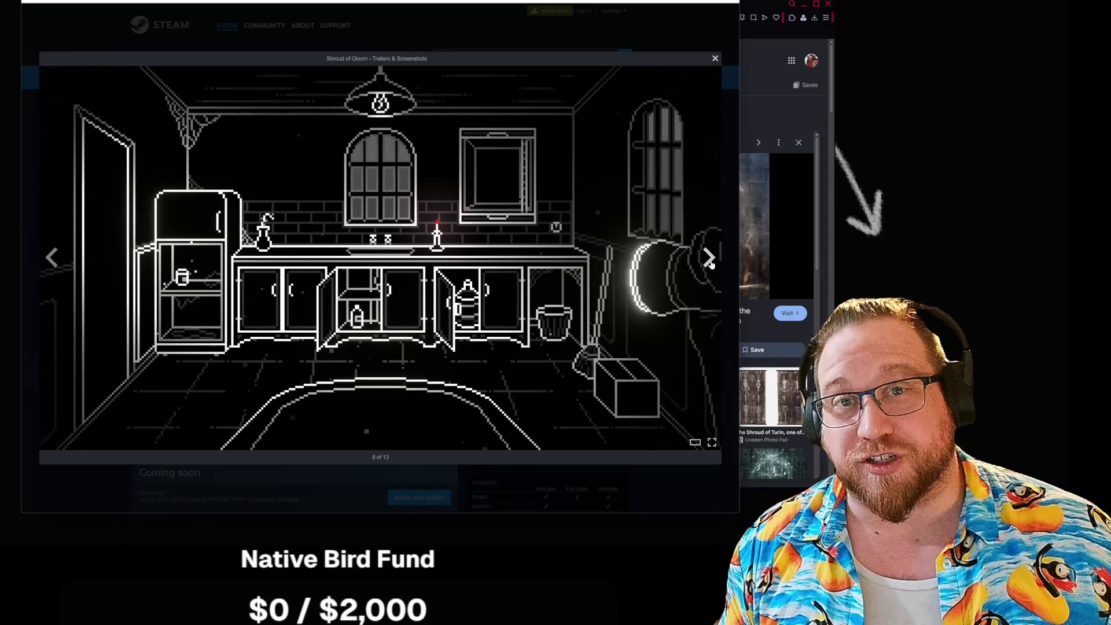
pyautogui.click(709, 259)
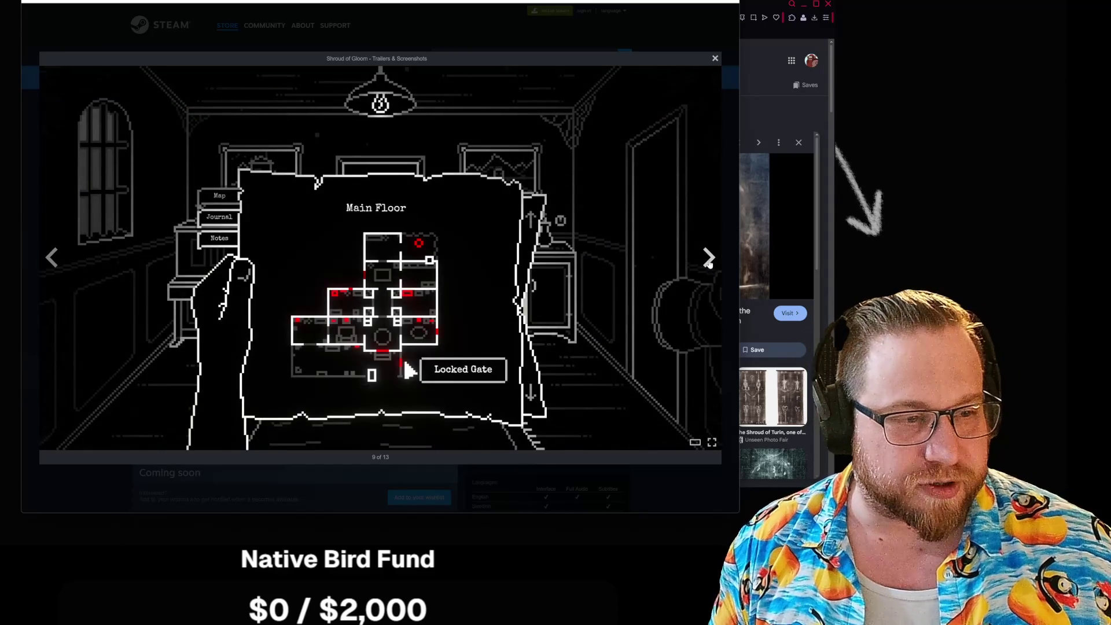
pyautogui.click(709, 260)
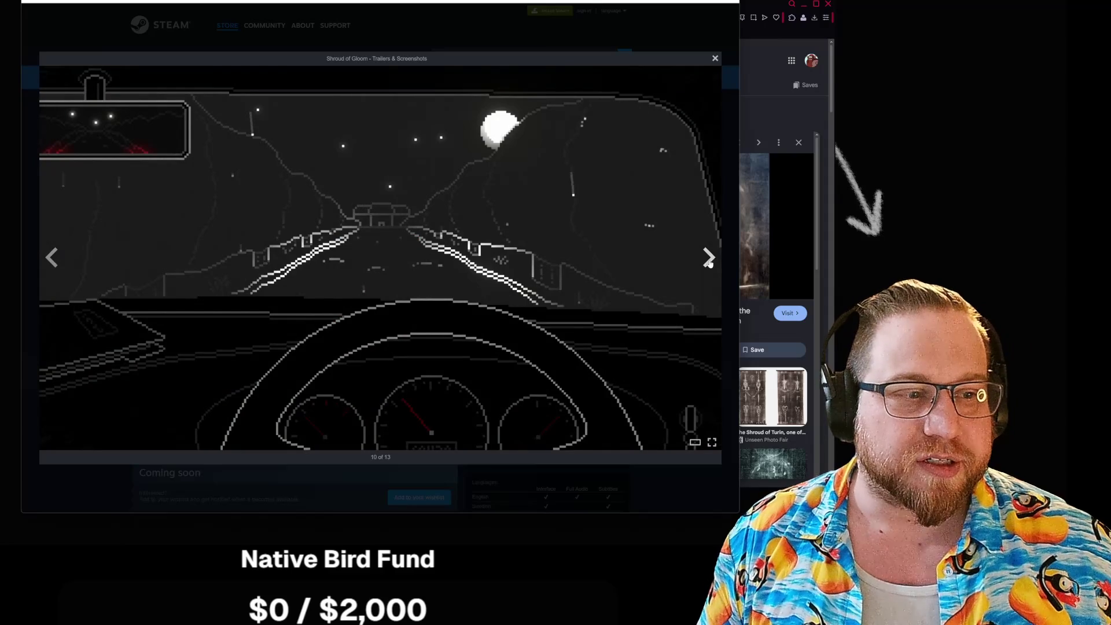
pyautogui.click(710, 258)
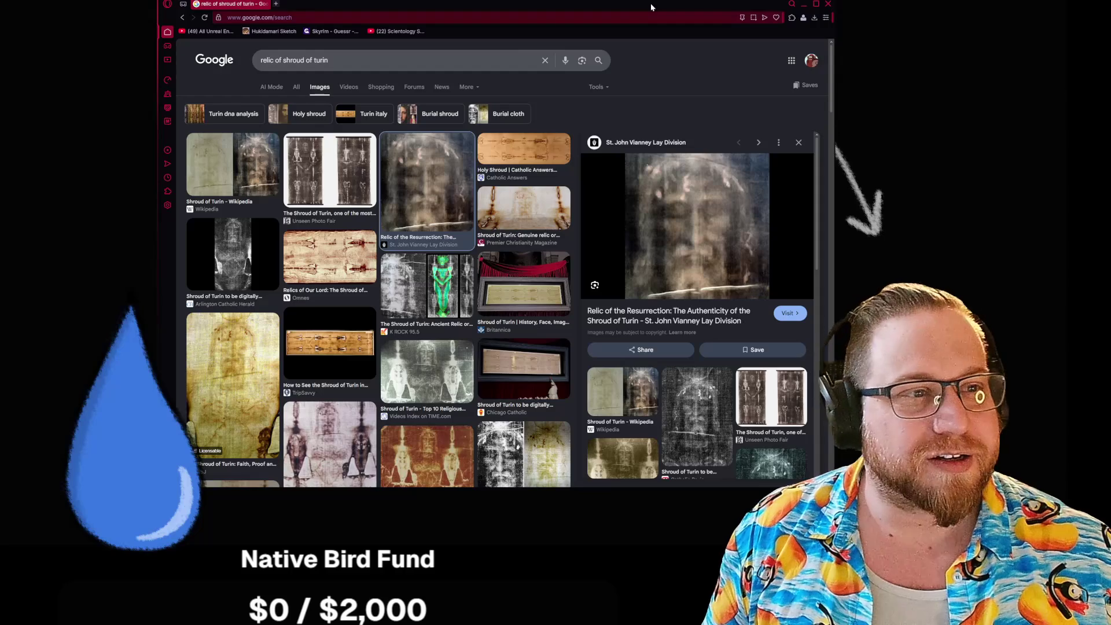
pyautogui.moveTo(650, 3)
pyautogui.mouseDown()
pyautogui.moveTo(602, 13)
pyautogui.moveTo(0, 2)
pyautogui.mouseUp()
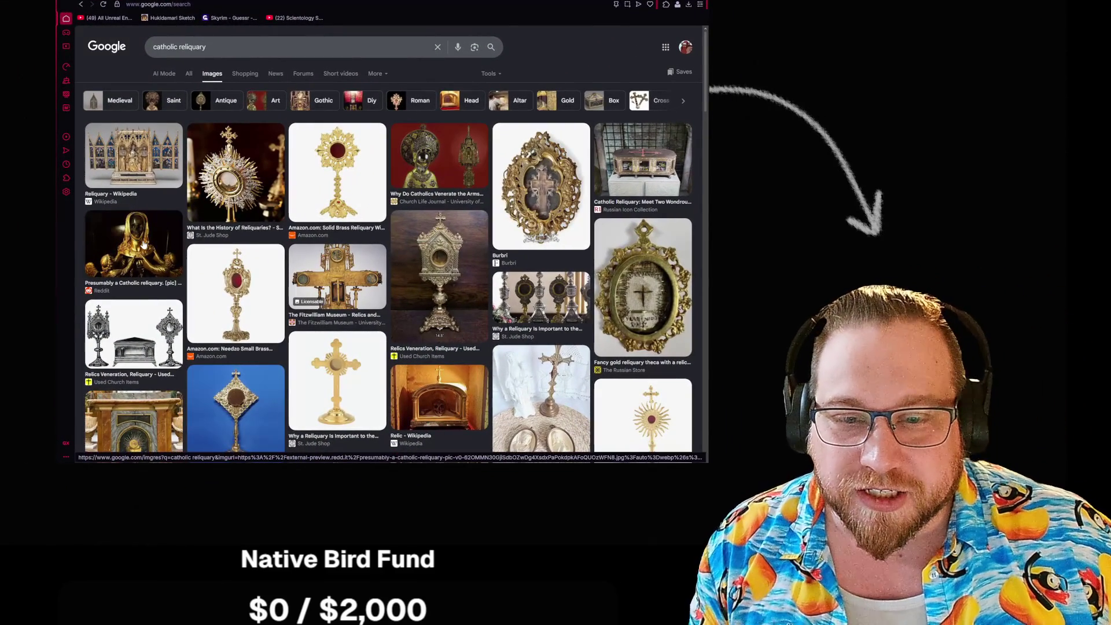
# Preview the golden Reddit reliquary image and open it on its own Reddit media page
pyautogui.click(132, 248)
pyautogui.rightClick(575, 195)
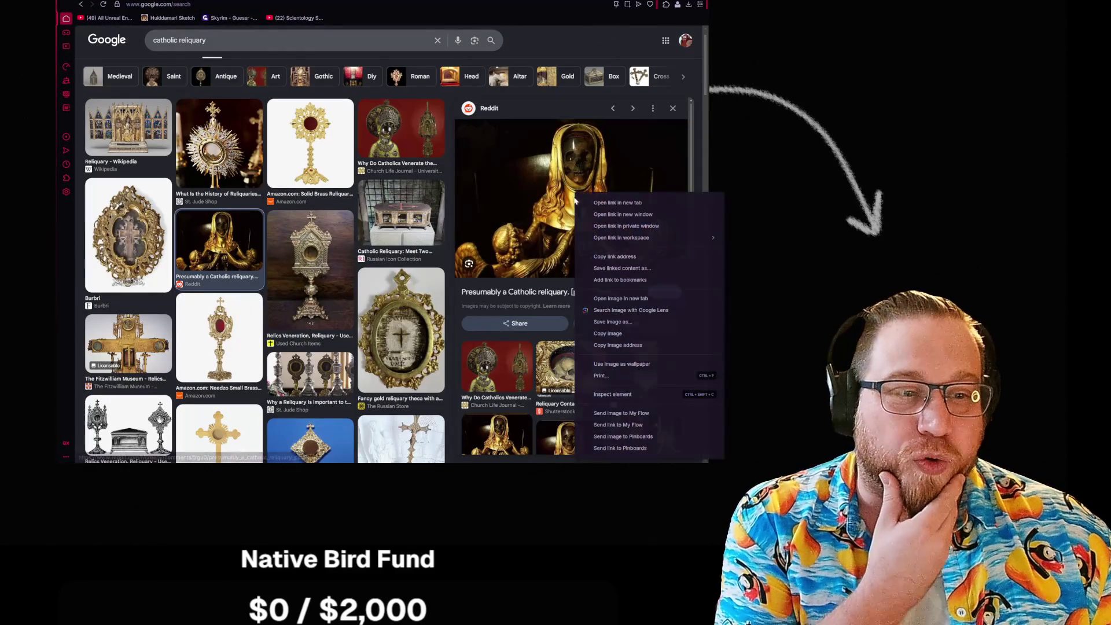
pyautogui.click(630, 298)
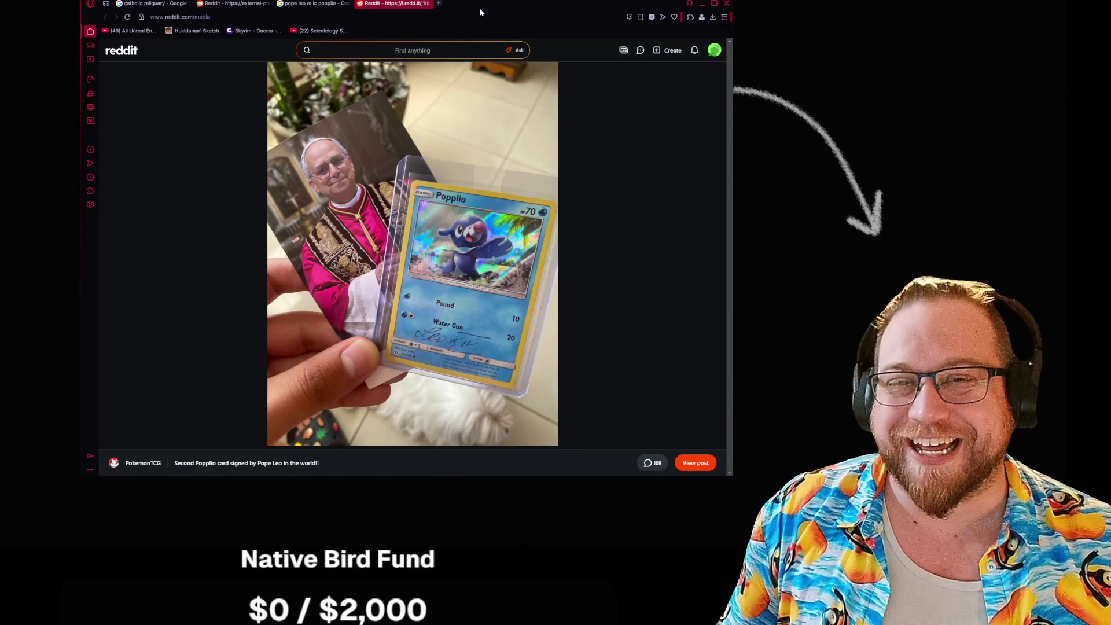
# Close the Reddit Popplio card image tab and return to the search results
pyautogui.click(427, 3)
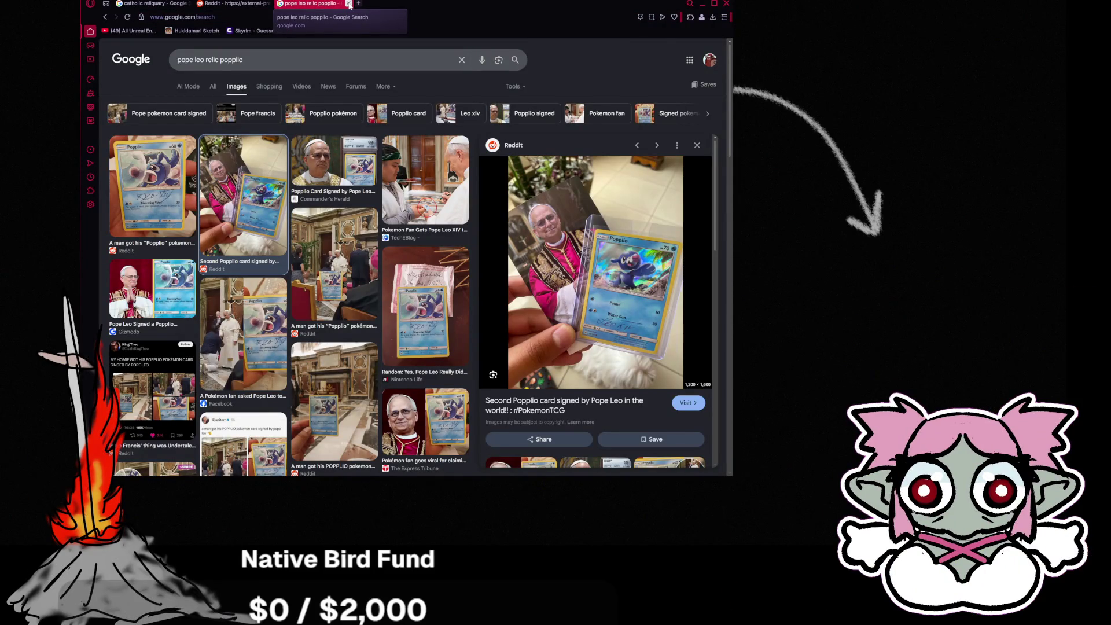
# Close the Popplio and Reddit tabs and the image preview to show the full reliquary grid
pyautogui.click(348, 4)
pyautogui.click(269, 3)
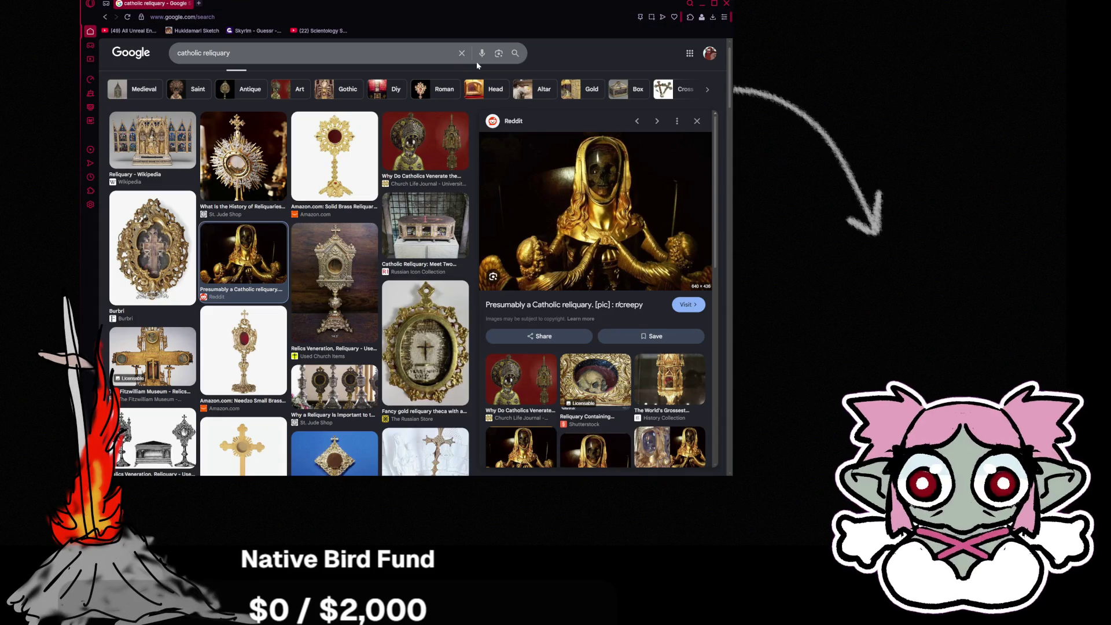
pyautogui.scroll(-1, 673, 229)
pyautogui.scroll(-2, 643, 208)
pyautogui.scroll(-2, 616, 187)
pyautogui.scroll(3, 586, 161)
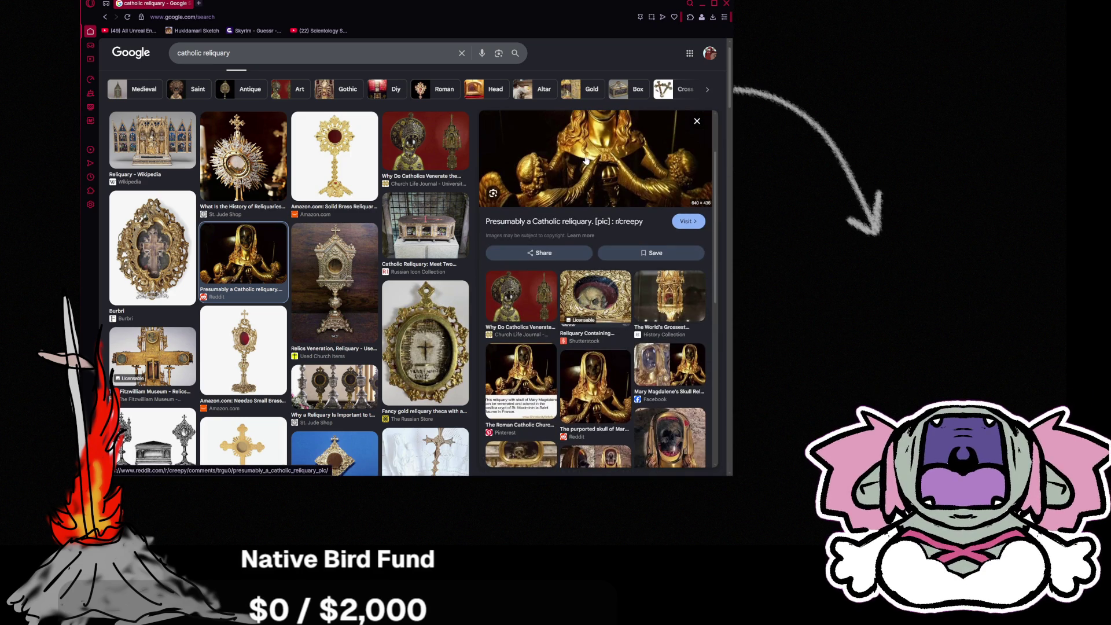
pyautogui.scroll(2, 586, 161)
pyautogui.click(697, 121)
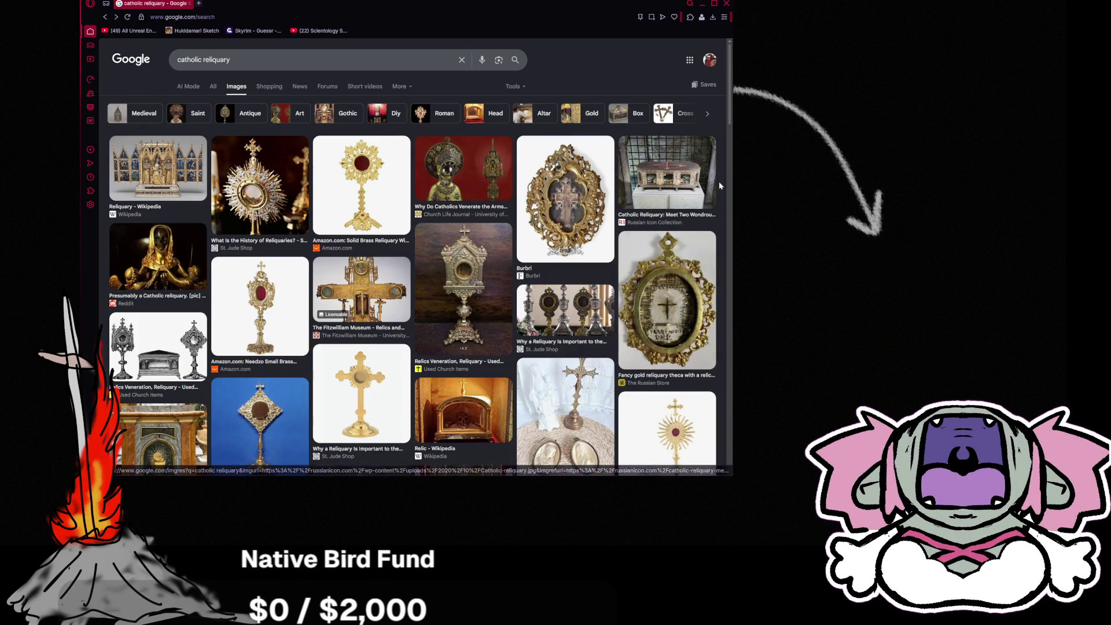
pyautogui.scroll(-2, 719, 191)
pyautogui.scroll(-3, 722, 192)
pyautogui.scroll(-3, 721, 191)
pyautogui.scroll(-3, 721, 191)
pyautogui.scroll(-3, 721, 195)
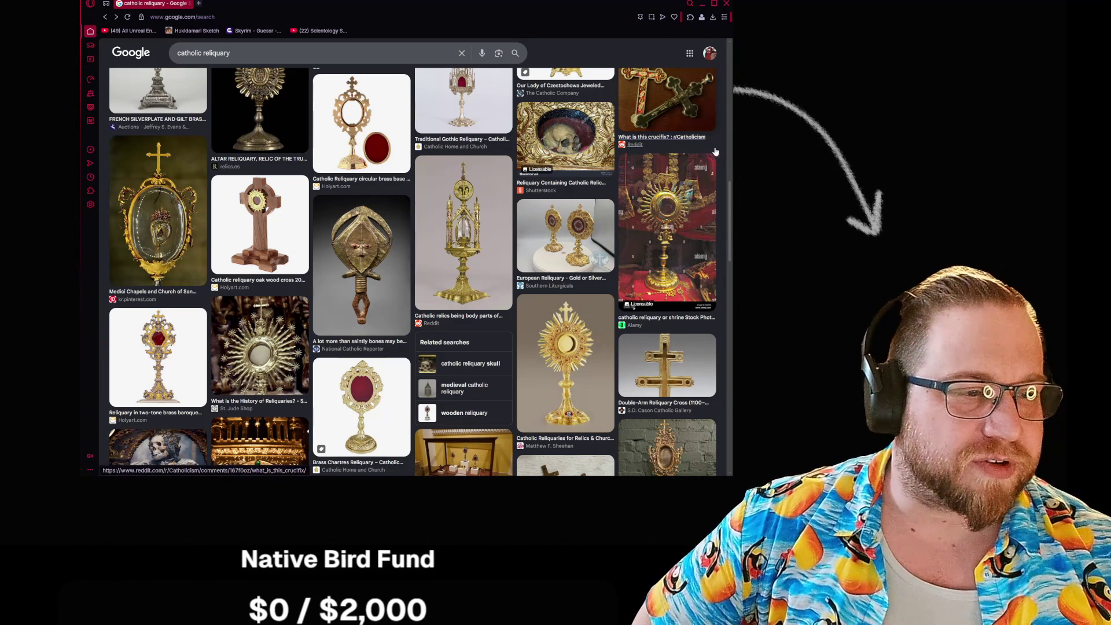
pyautogui.scroll(-3, 722, 154)
pyautogui.scroll(-3, 722, 153)
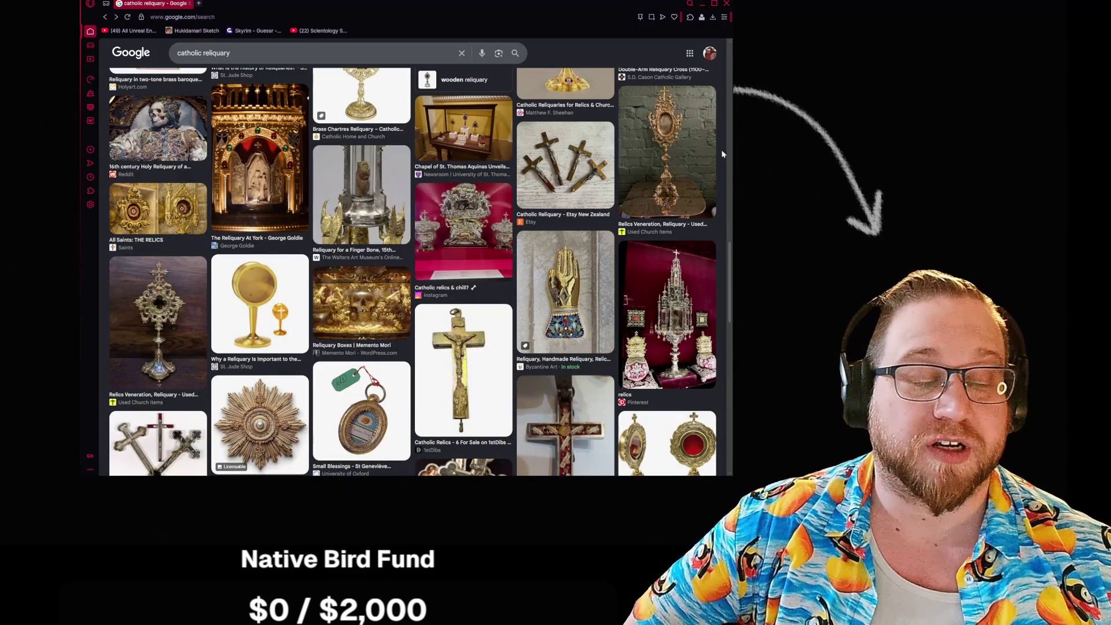
pyautogui.scroll(-2, 723, 153)
pyautogui.scroll(-2, 723, 154)
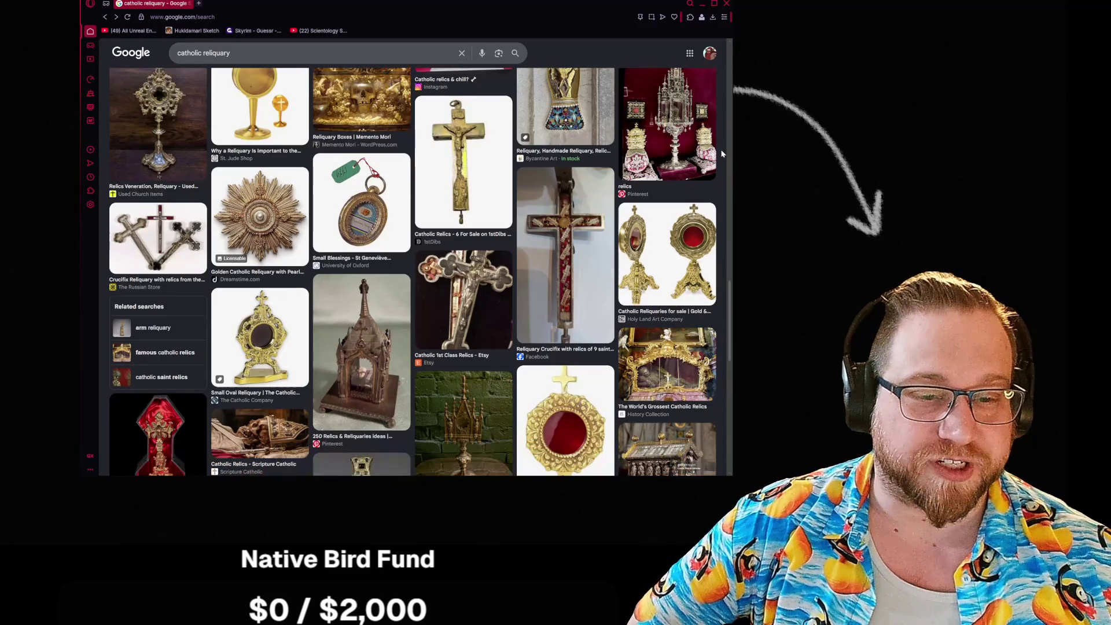
pyautogui.scroll(2, 722, 154)
pyautogui.scroll(-2, 722, 154)
pyautogui.scroll(-1, 722, 153)
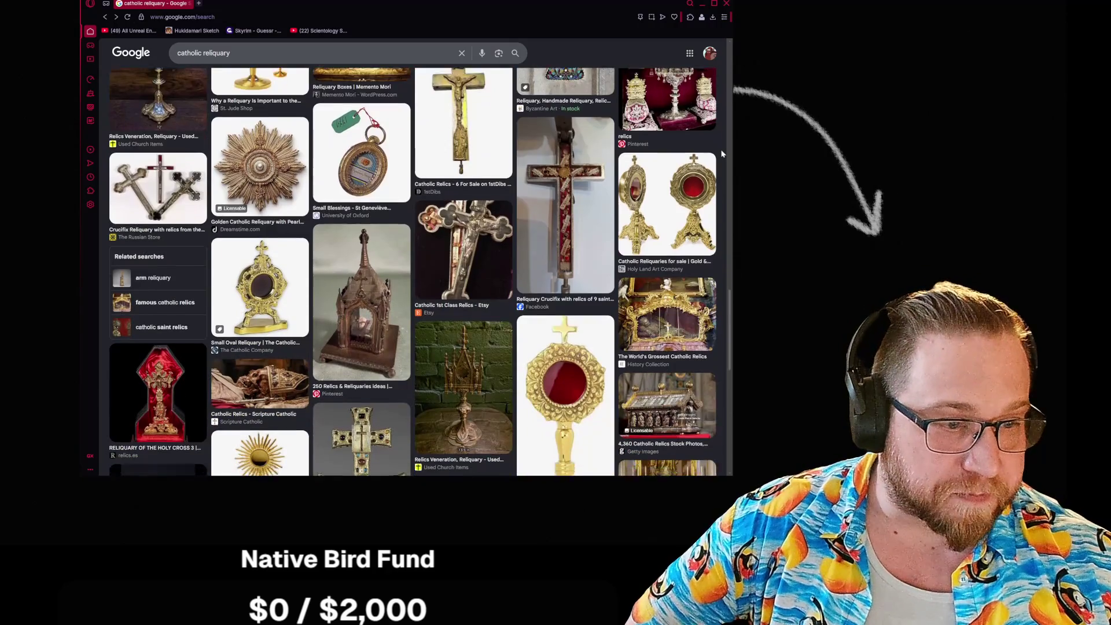
pyautogui.scroll(-2, 722, 154)
# Preview the World's Grossest Catholic Relics result and view its image alone in a new tab at window size
pyautogui.click(674, 199)
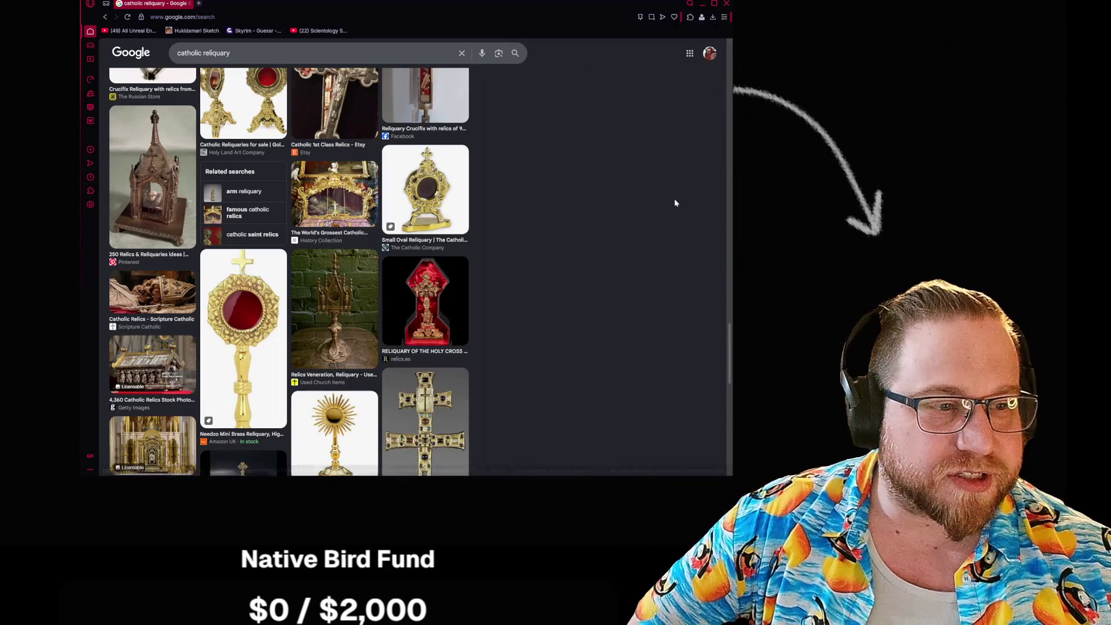
pyautogui.rightClick(608, 200)
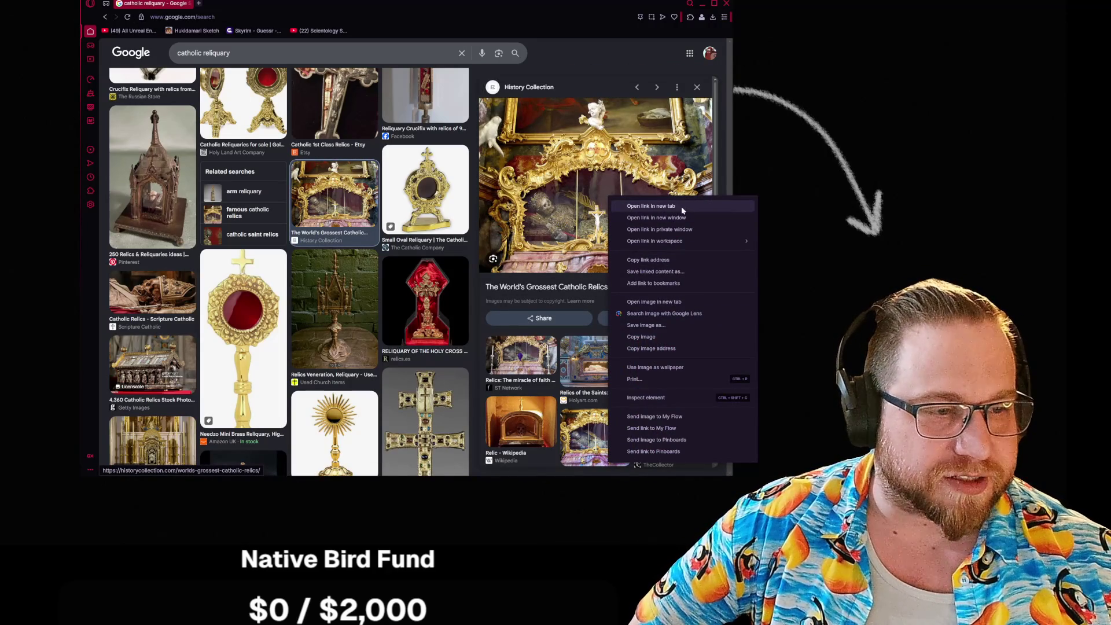
pyautogui.click(661, 301)
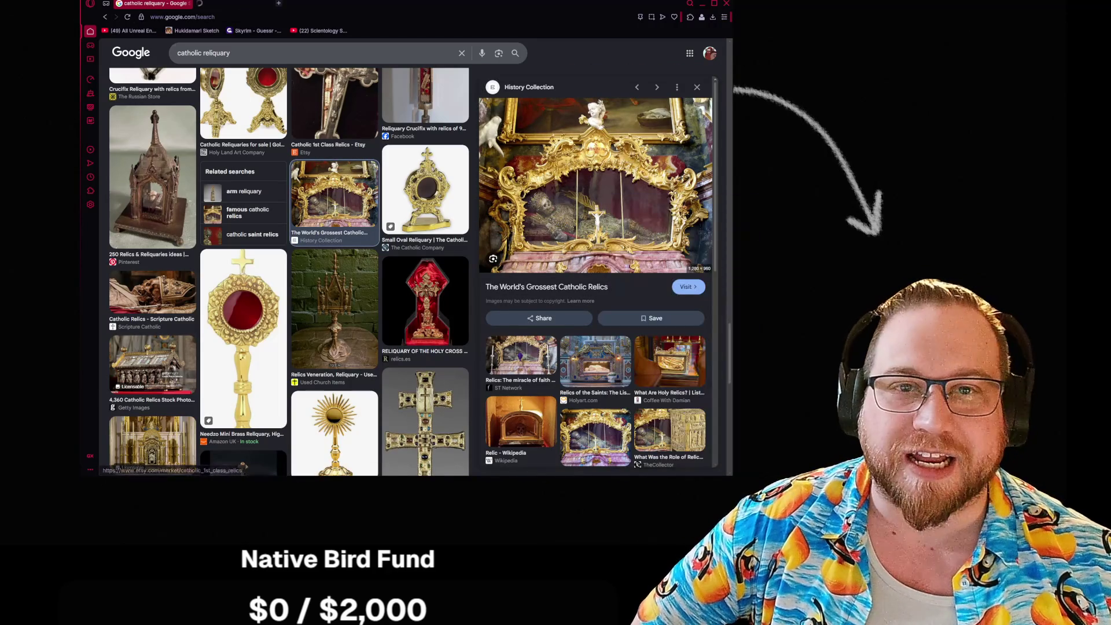
pyautogui.click(216, 4)
pyautogui.click(294, 100)
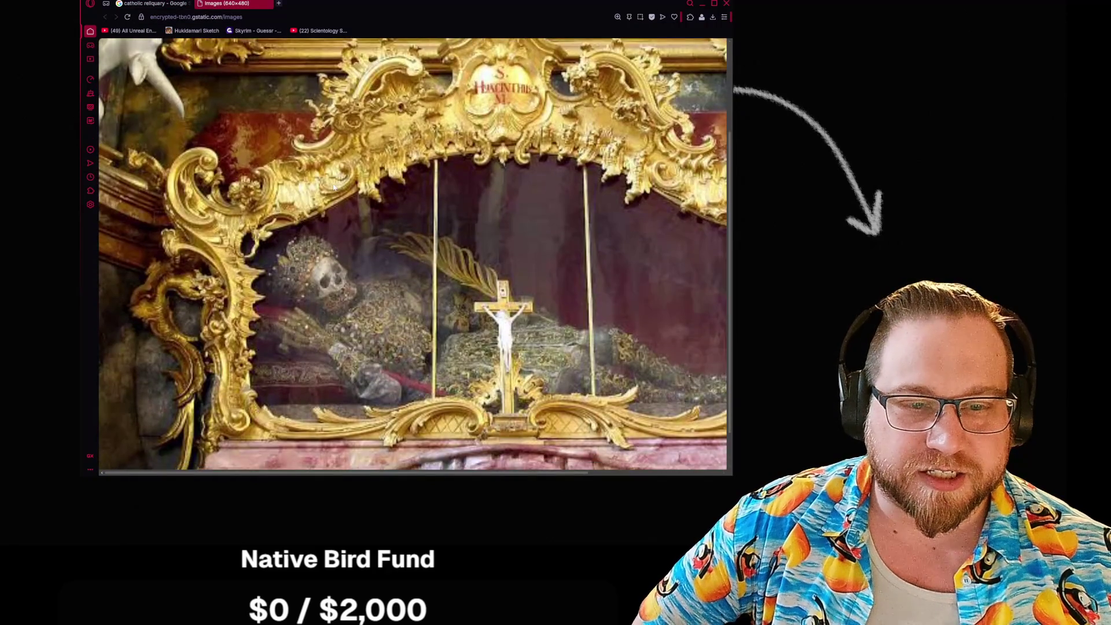
pyautogui.scroll(-1, 335, 187)
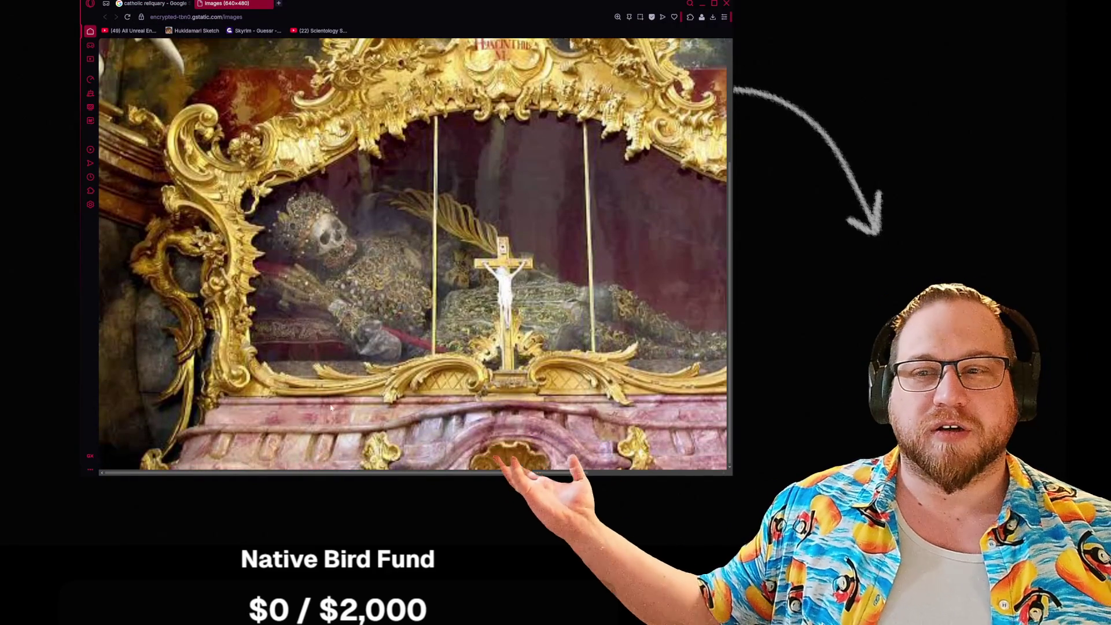
pyautogui.moveTo(331, 474); pyautogui.dragTo(395, 477)
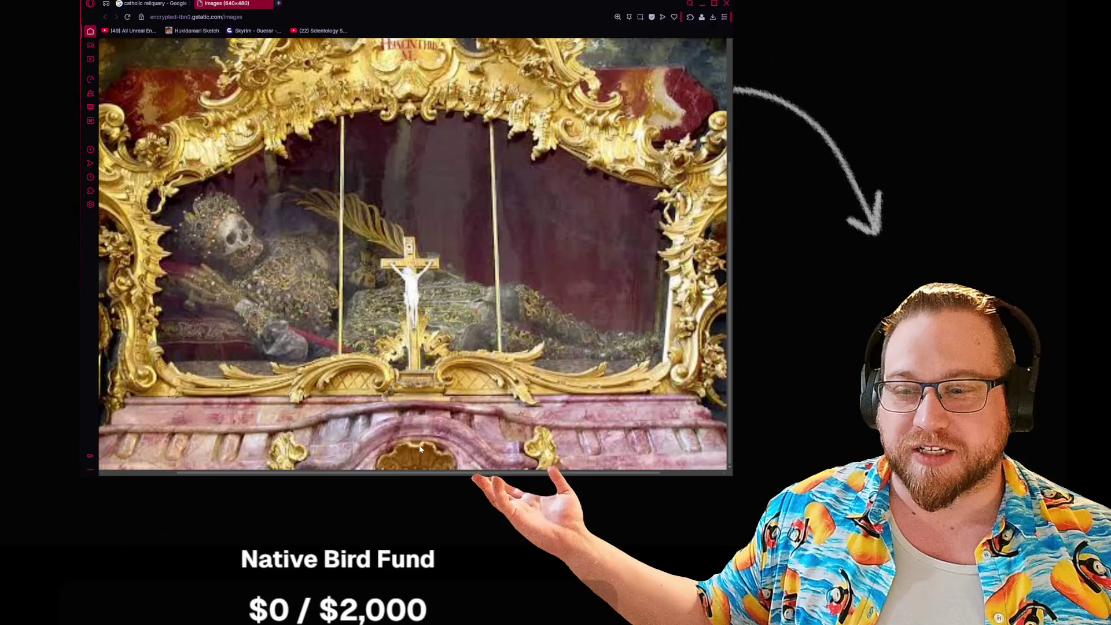